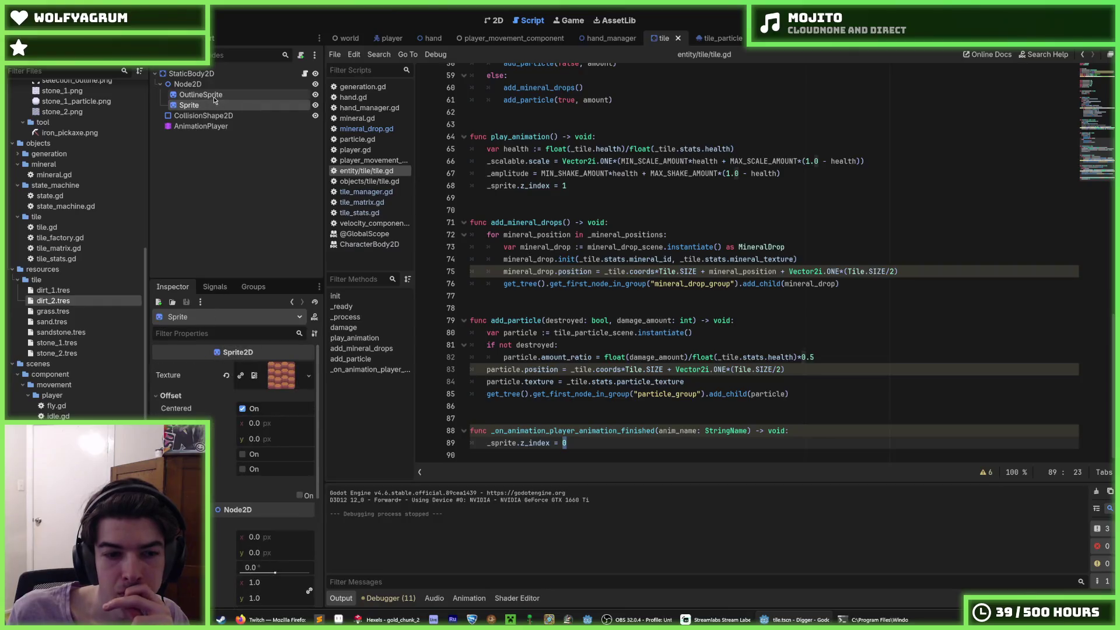
Step: Inspect the Node2D, StaticBody2D and Sprite nodes, folding away the CanvasItem ordering properties
left_click(187, 85)
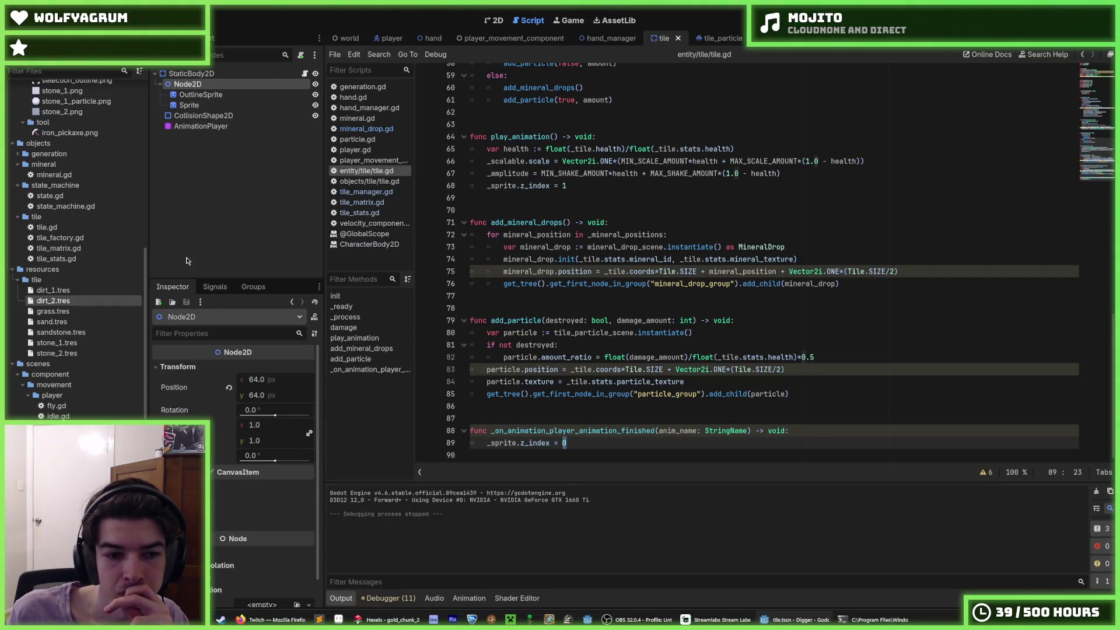
left_click(191, 73)
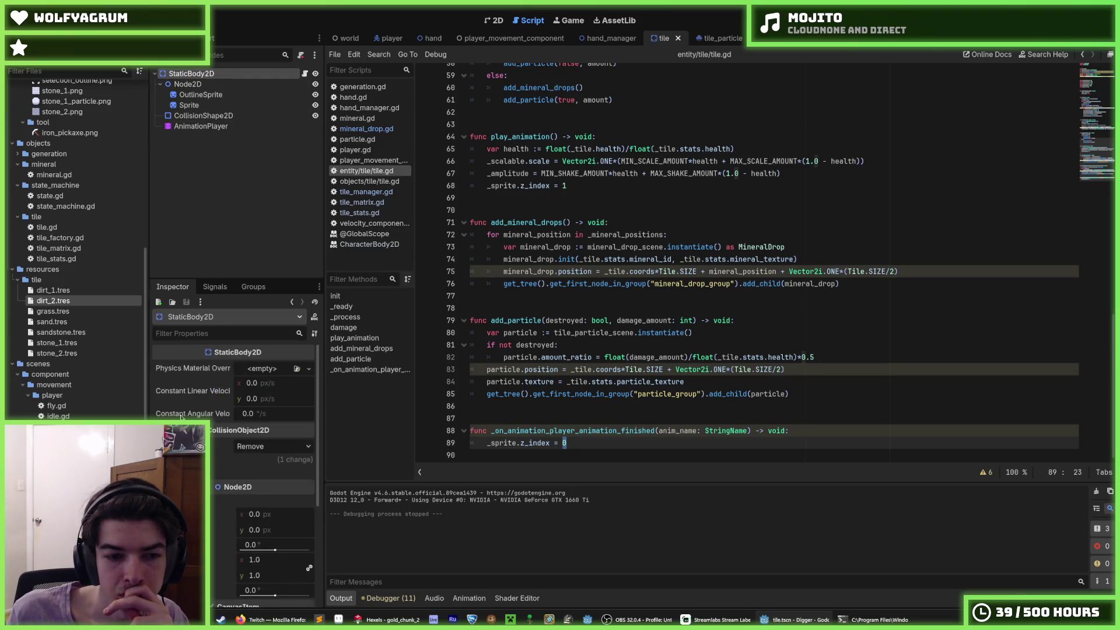
scroll(234, 408, "down", 2)
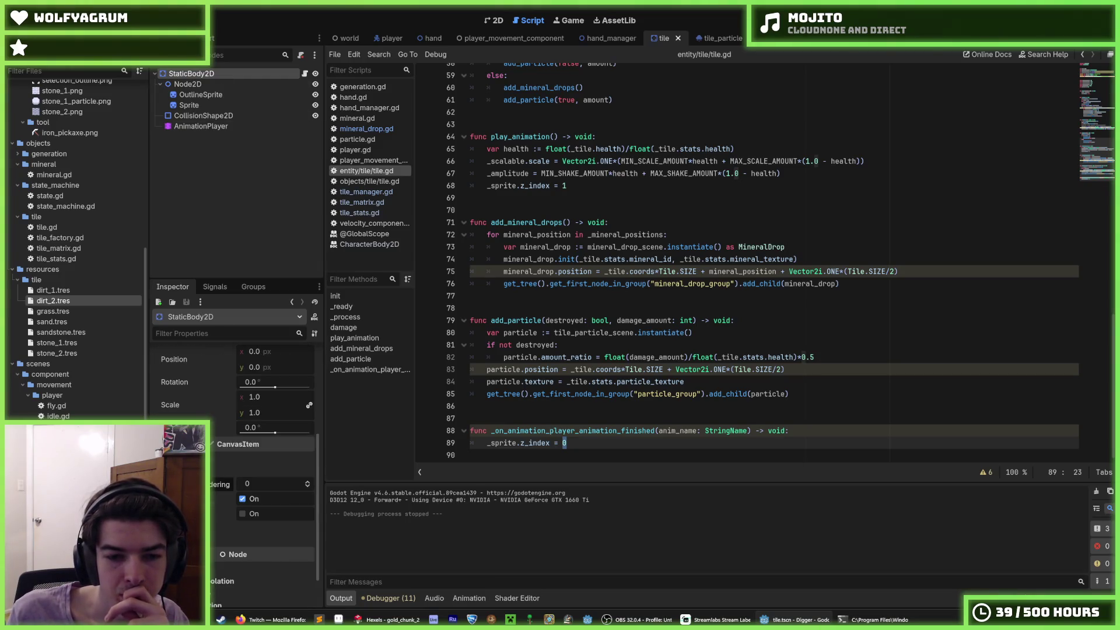
left_click(263, 470)
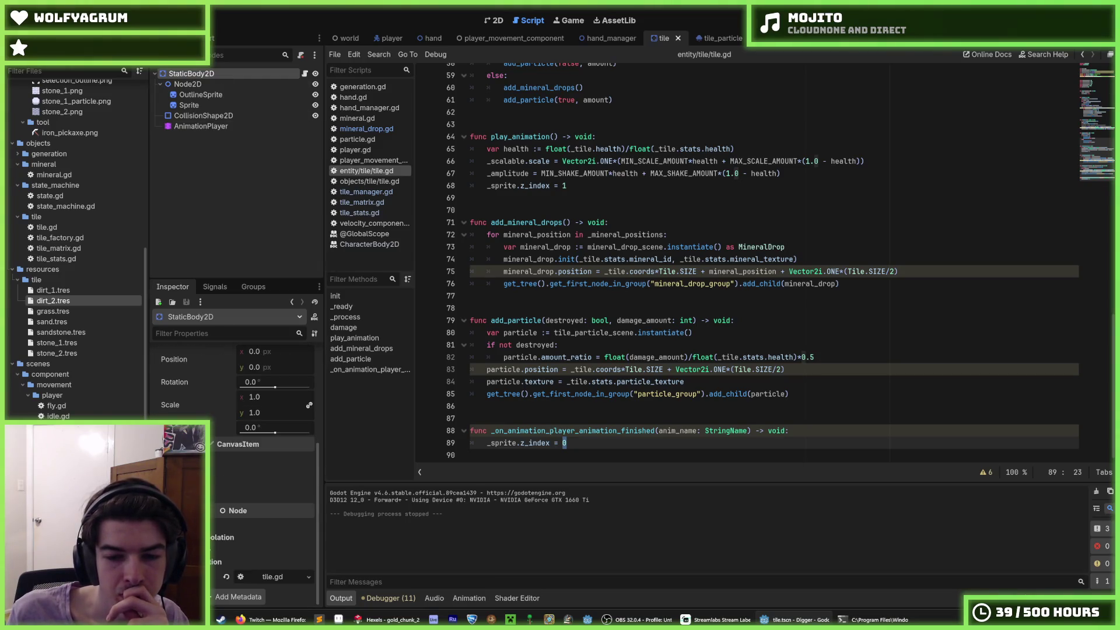
left_click(206, 106)
scroll(539, 312, "up", 5)
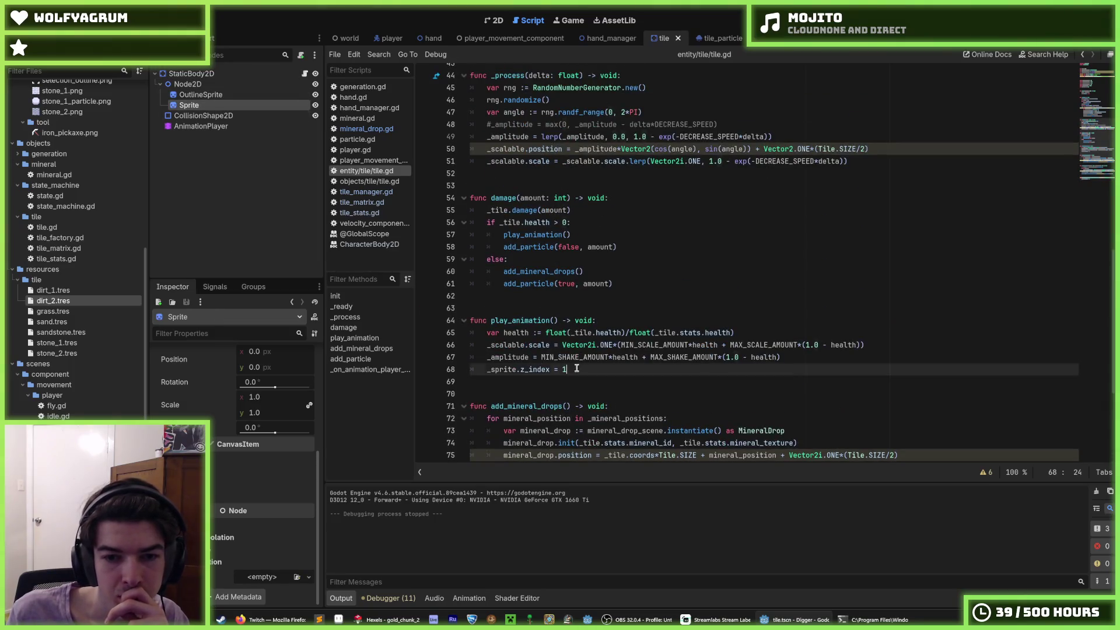
scroll(539, 312, "down", 5)
Step: In tile.gd, review the mineral sprite z_index on line 37 and the reset on line 89
left_click(593, 447)
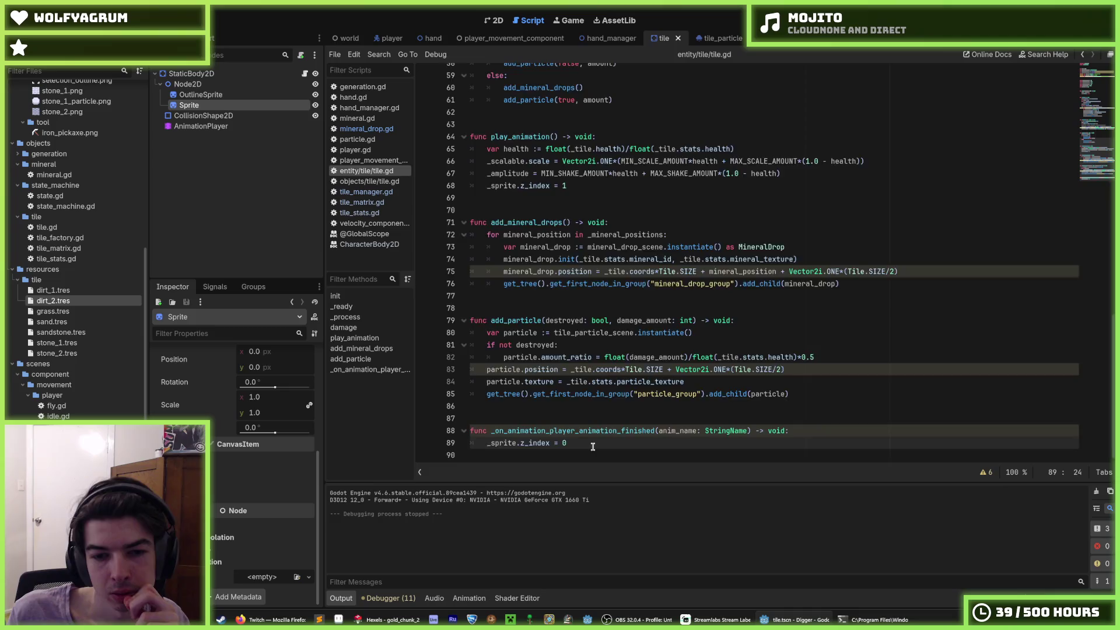
scroll(593, 446, "up", 6)
scroll(608, 242, "up", 5)
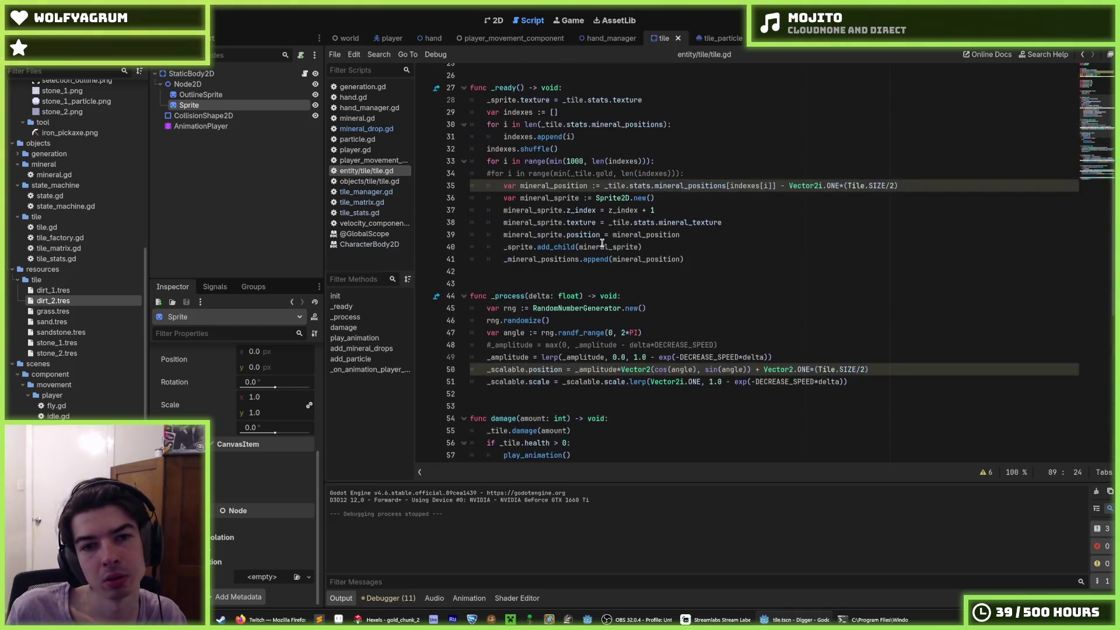
left_click(602, 245)
left_click(682, 202)
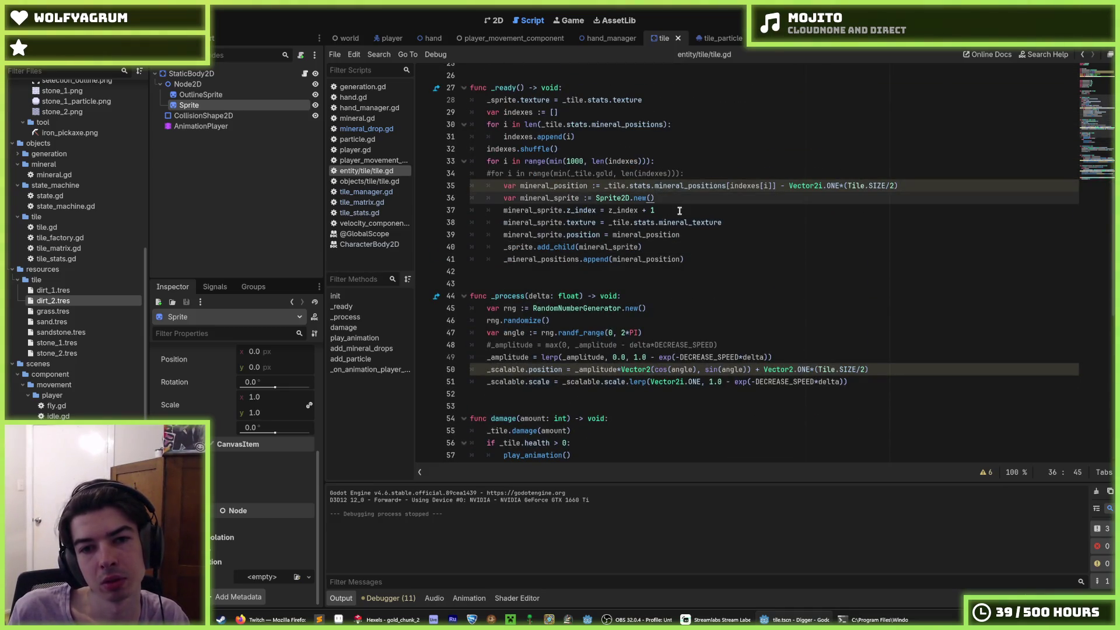
left_click(680, 210)
left_click(679, 203)
left_click(672, 213)
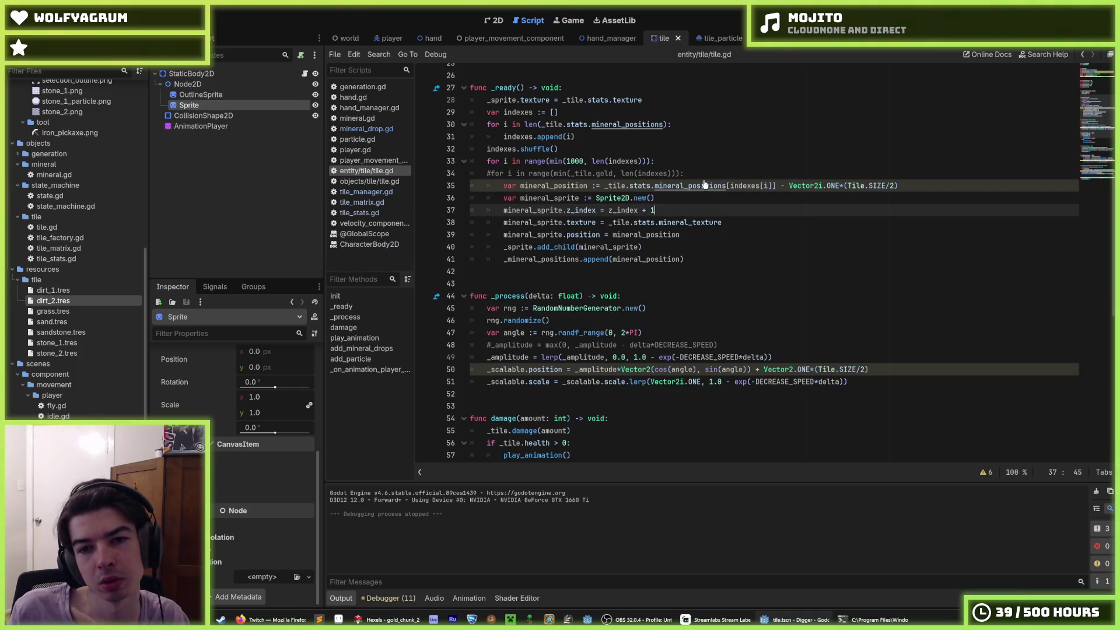
scroll(729, 198, "down", 11)
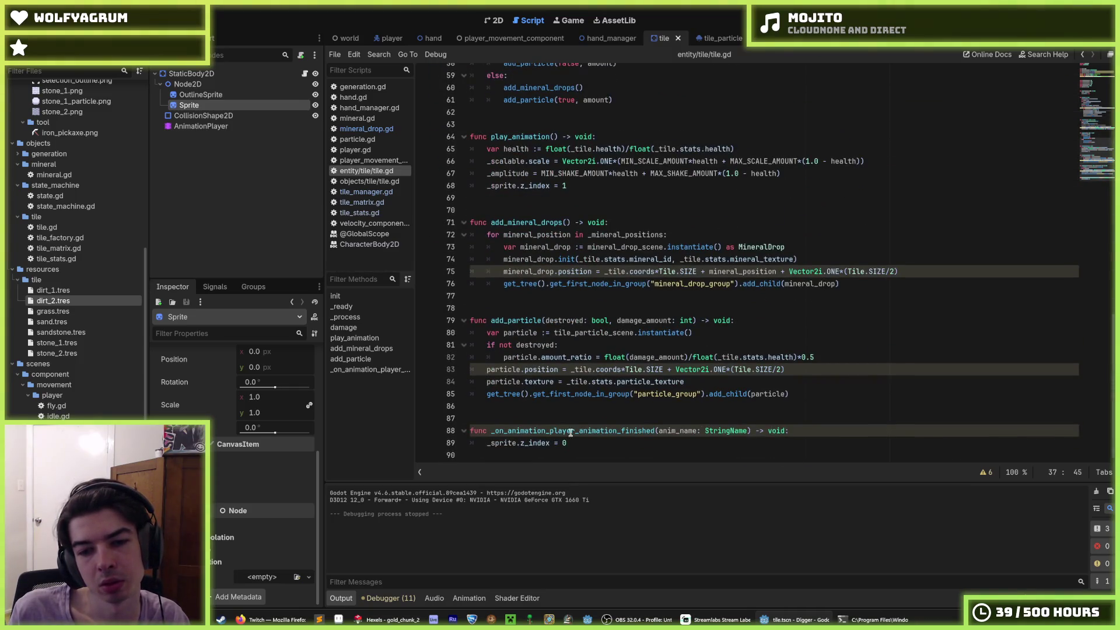
left_click(570, 441)
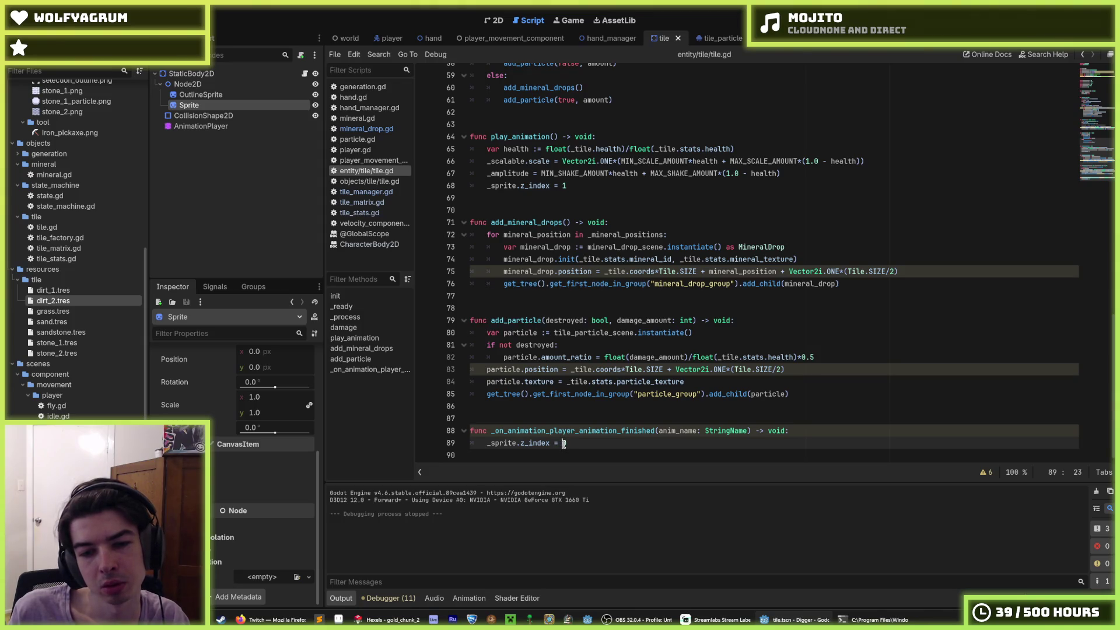
scroll(583, 292, "up", 10)
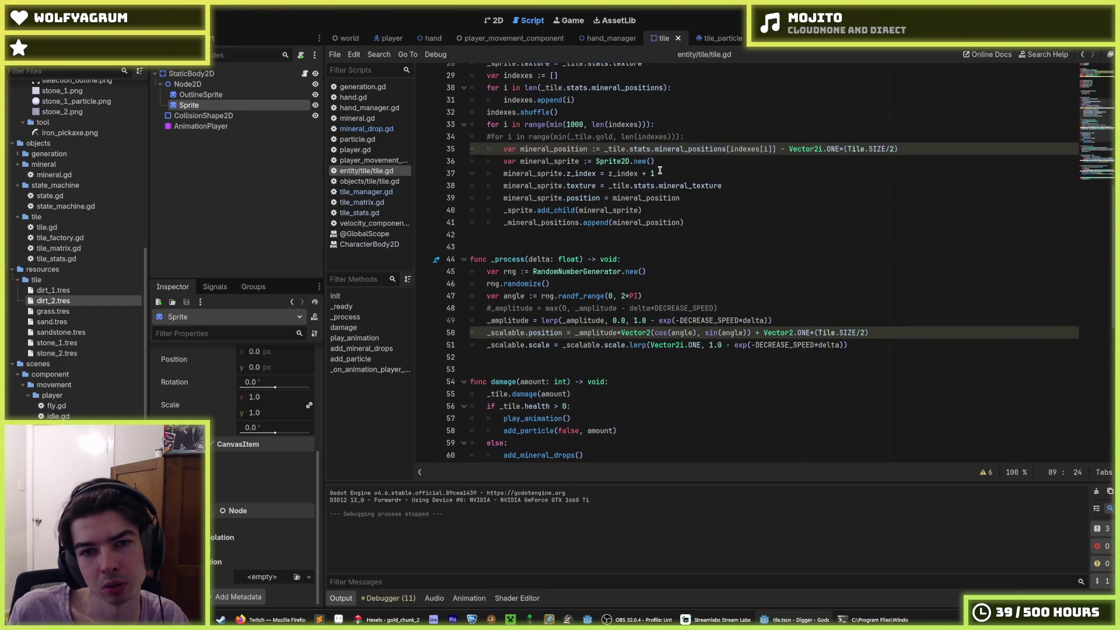
Step: Examine line 37's z_index expression and the z_index assignment on line 68
left_click_drag(660, 170, 628, 173)
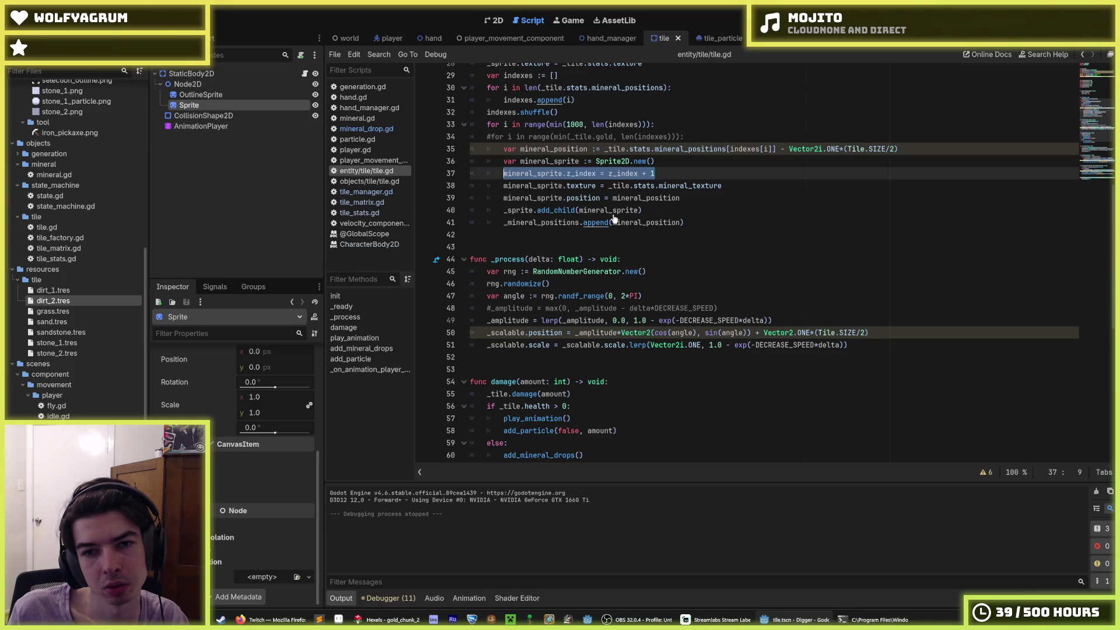
left_click(663, 173)
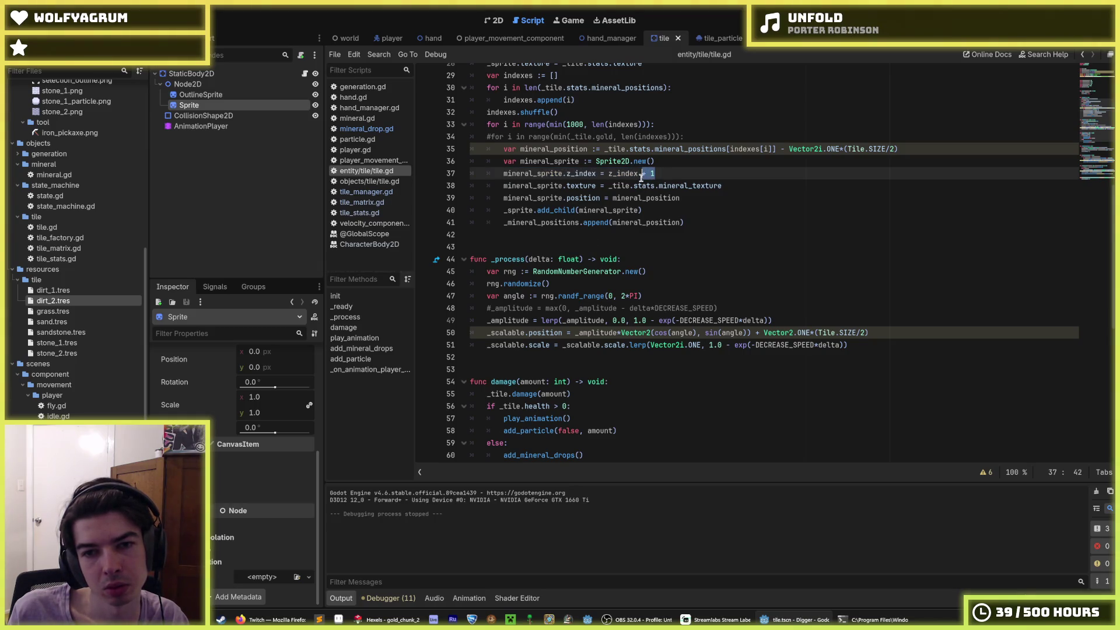
scroll(658, 242, "down", 3)
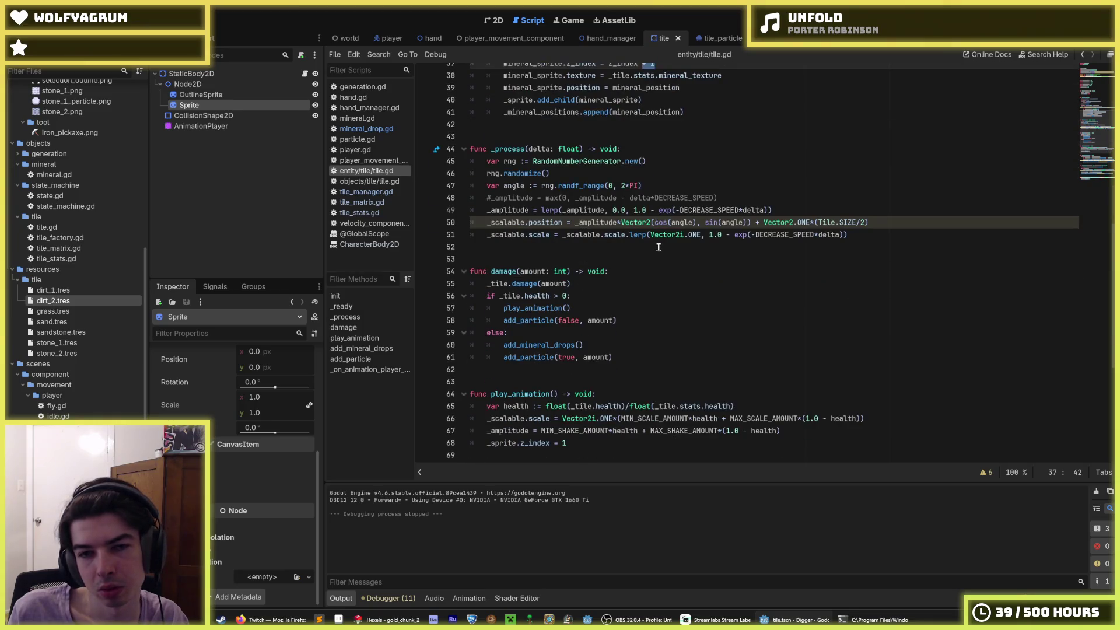
scroll(659, 247, "up", 2)
scroll(659, 248, "down", 2)
scroll(658, 247, "up", 2)
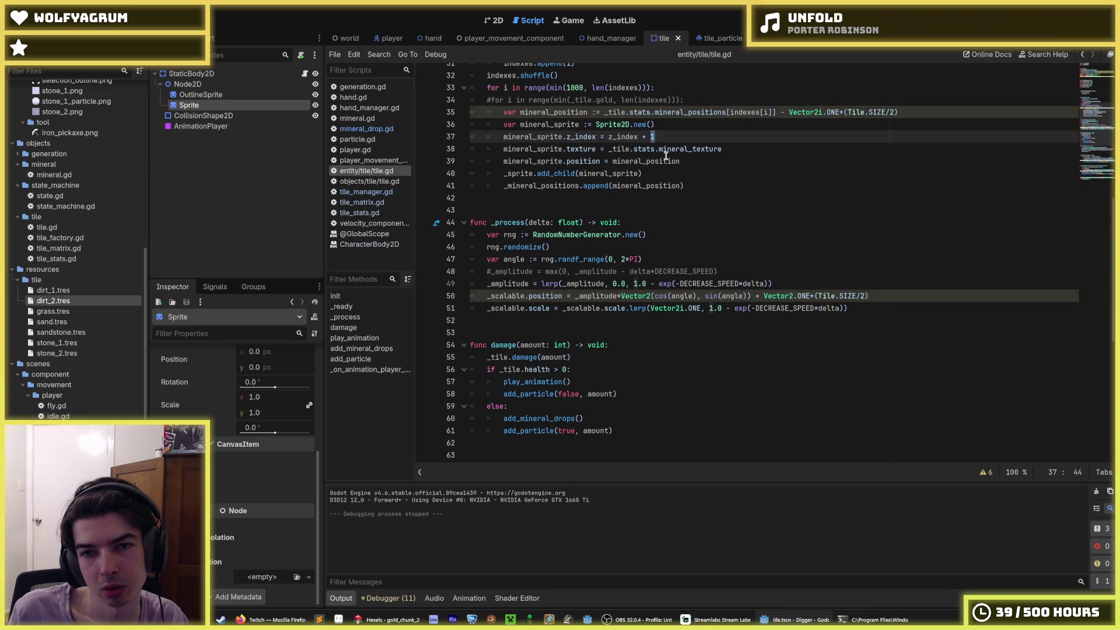
scroll(677, 292, "down", 9)
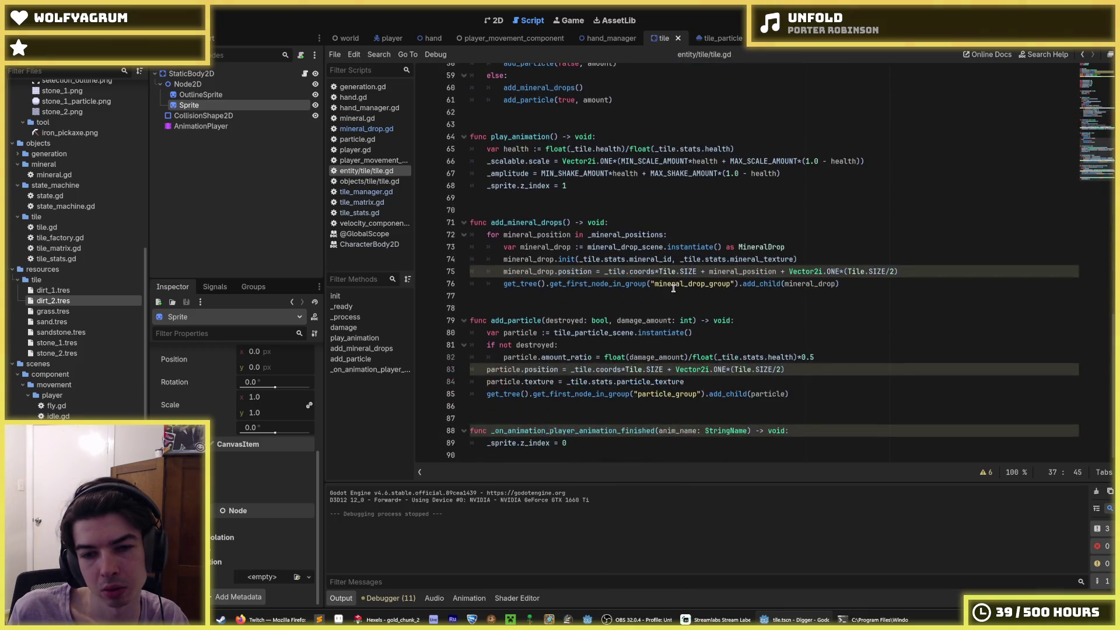
left_click(685, 308)
left_click(748, 181)
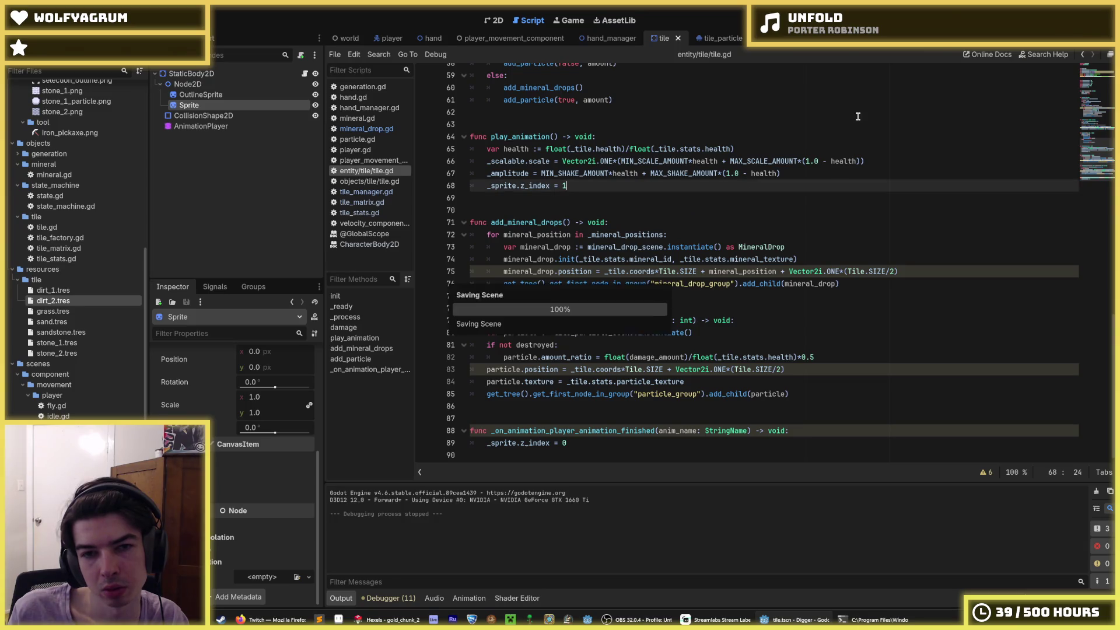
scroll(860, 126, "up", 3)
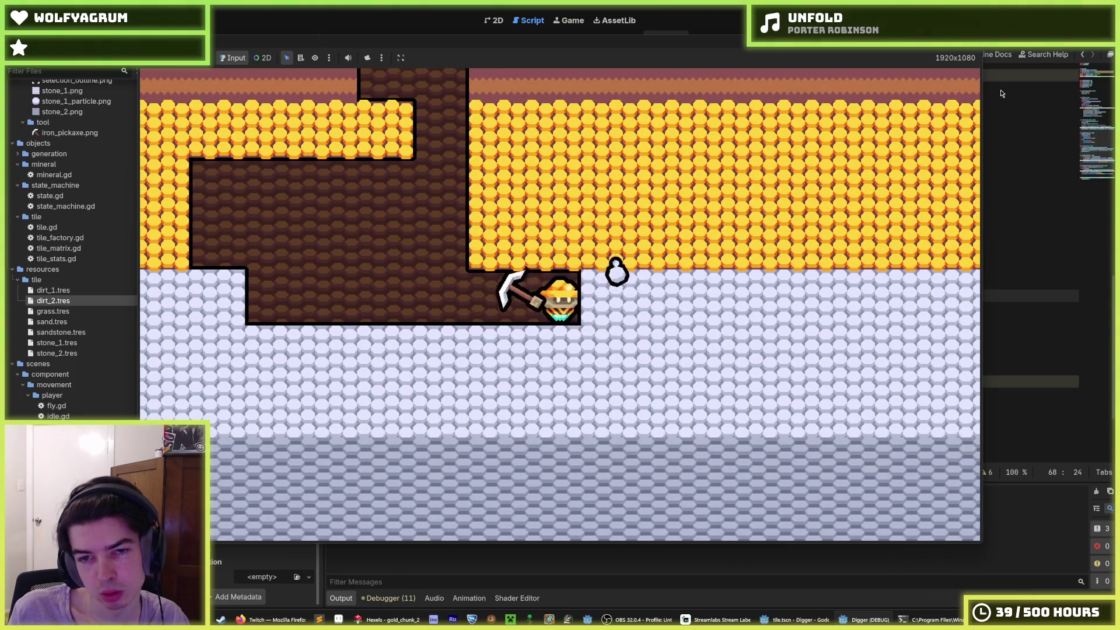
key("F8")
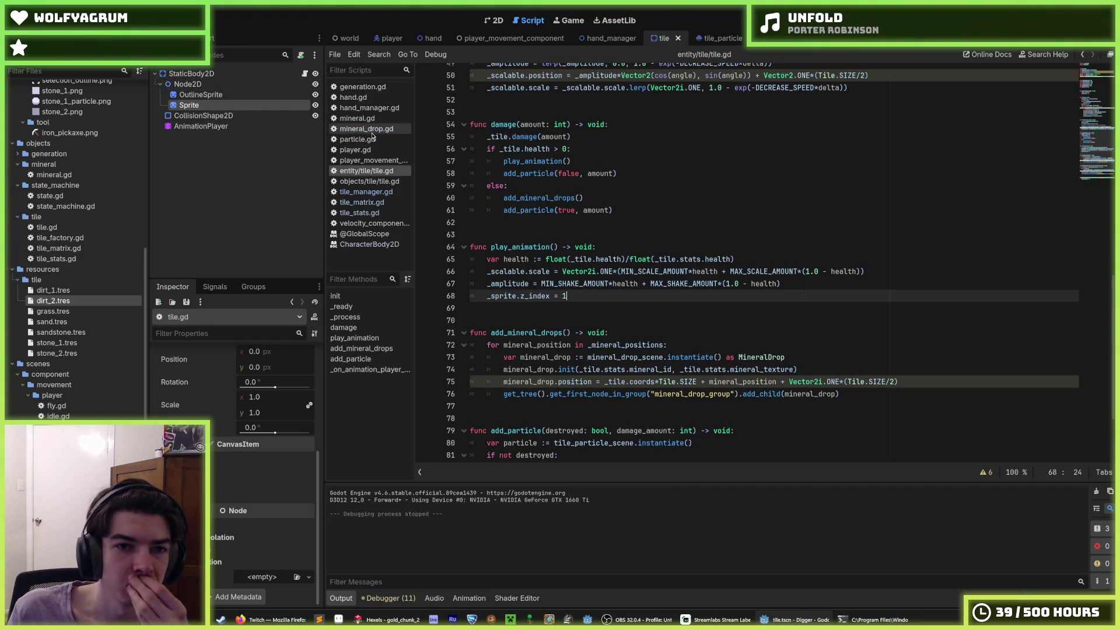
Step: Glance at mineral_drop.gd, then browse the tile_particle scene's properties in the Inspector
left_click(373, 132)
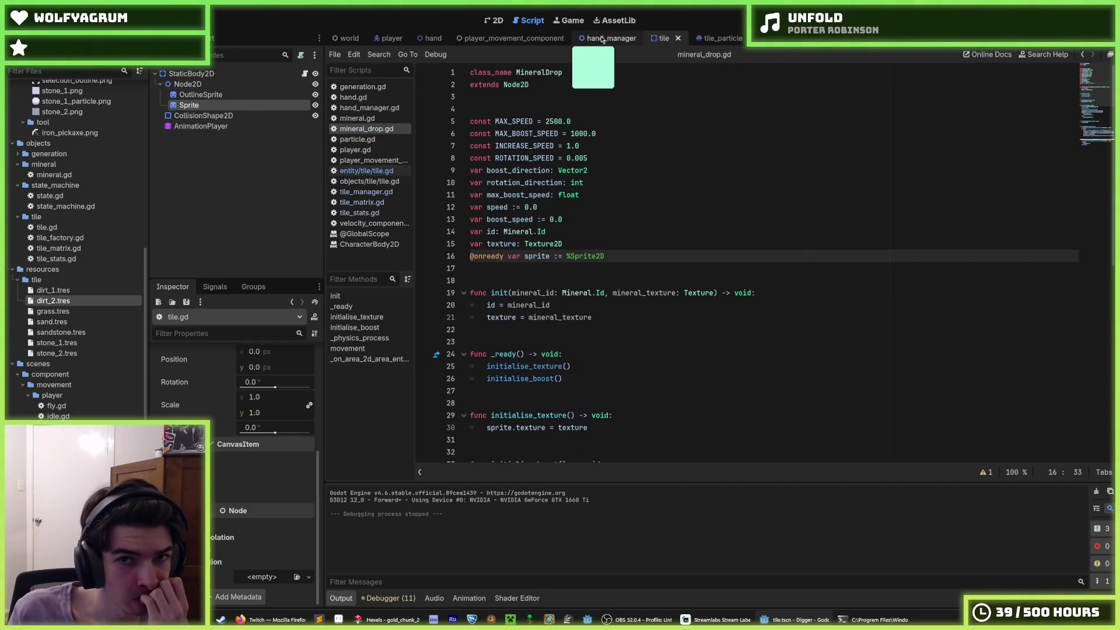
left_click(708, 41)
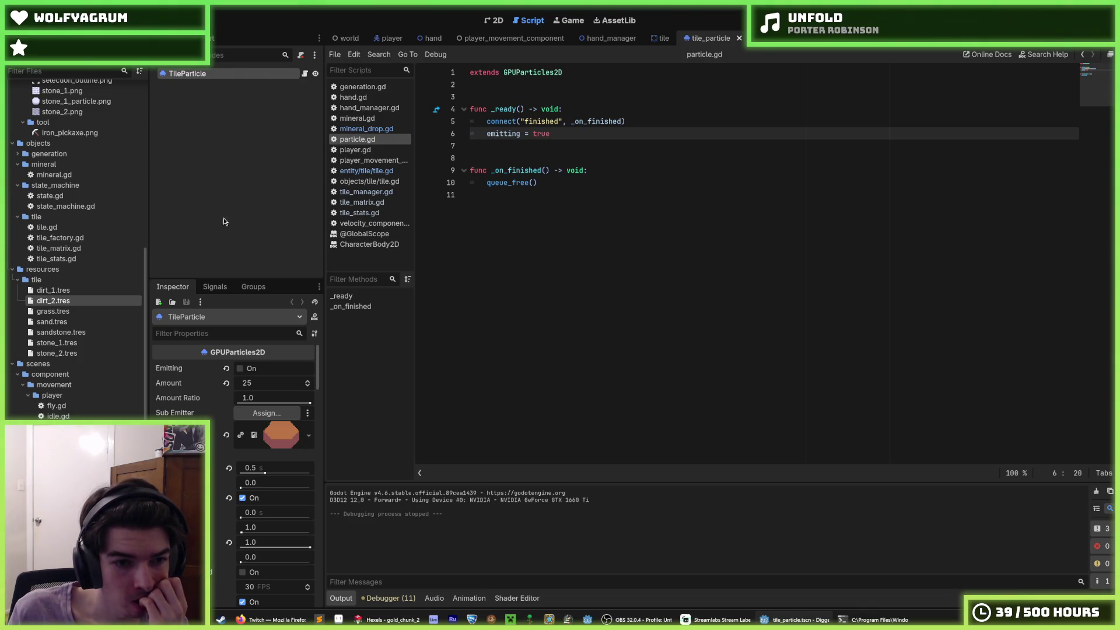
mouse_move(182, 400)
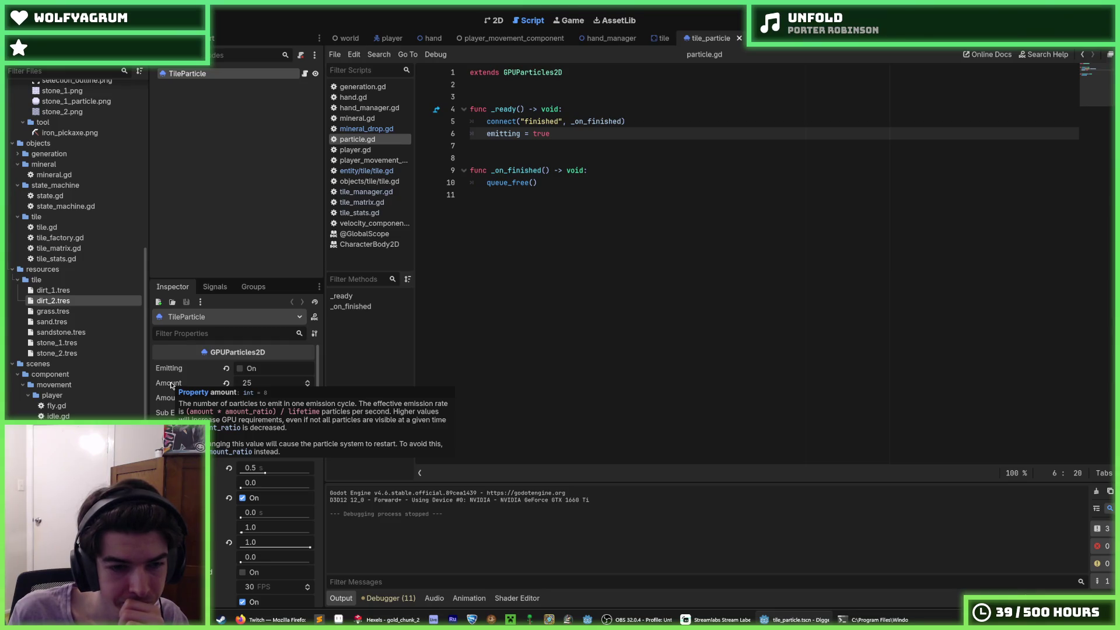
scroll(172, 385, "down", 3)
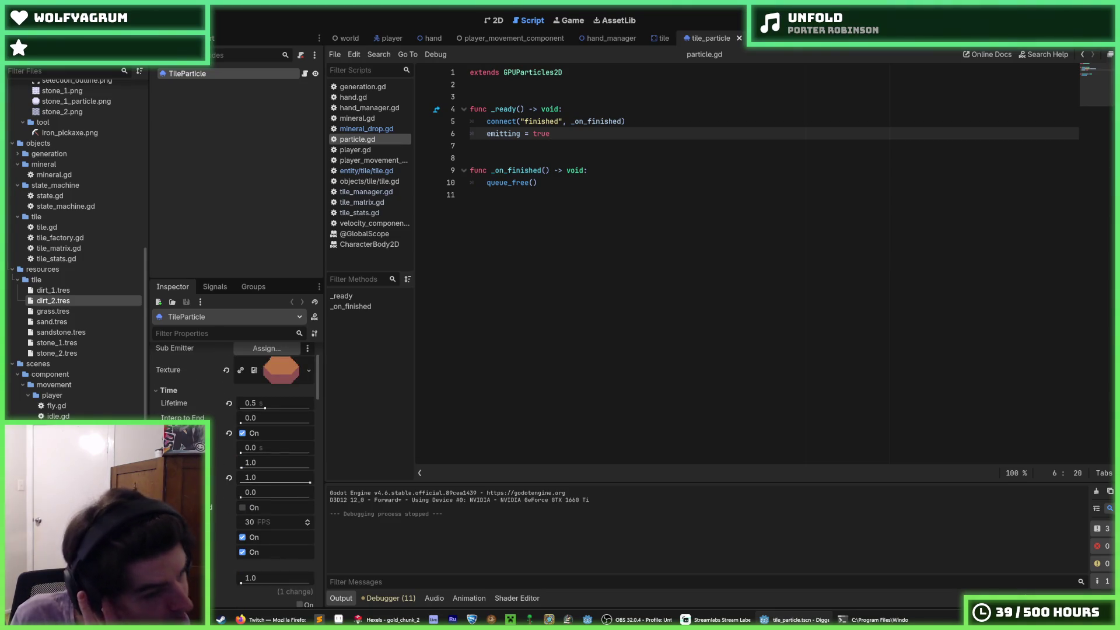
mouse_move(175, 491)
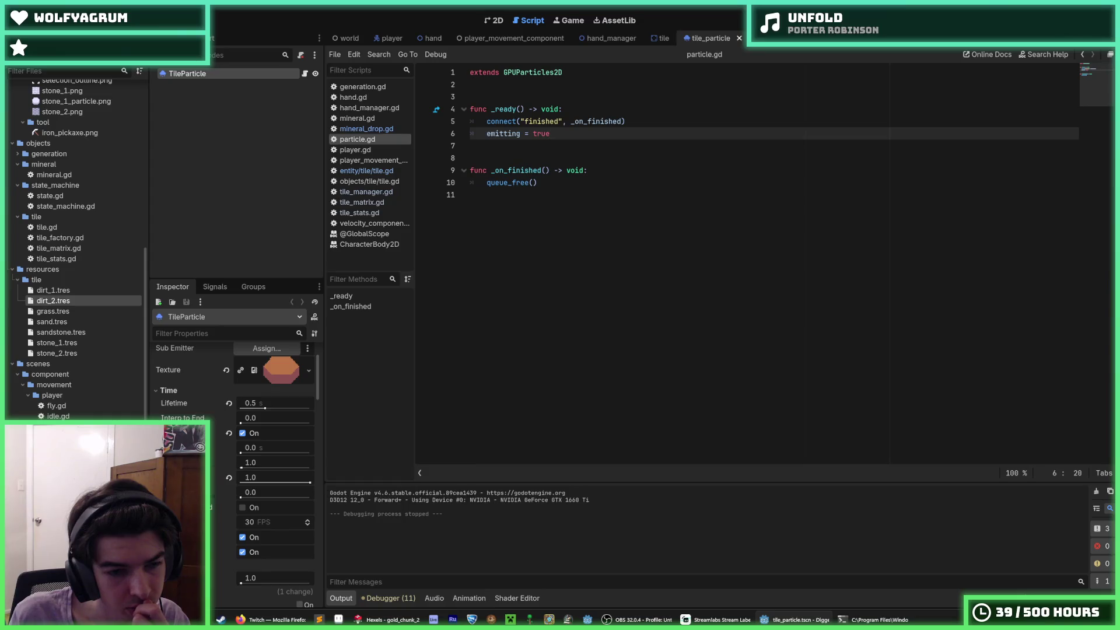
mouse_move(175, 447)
scroll(175, 447, "down", 4)
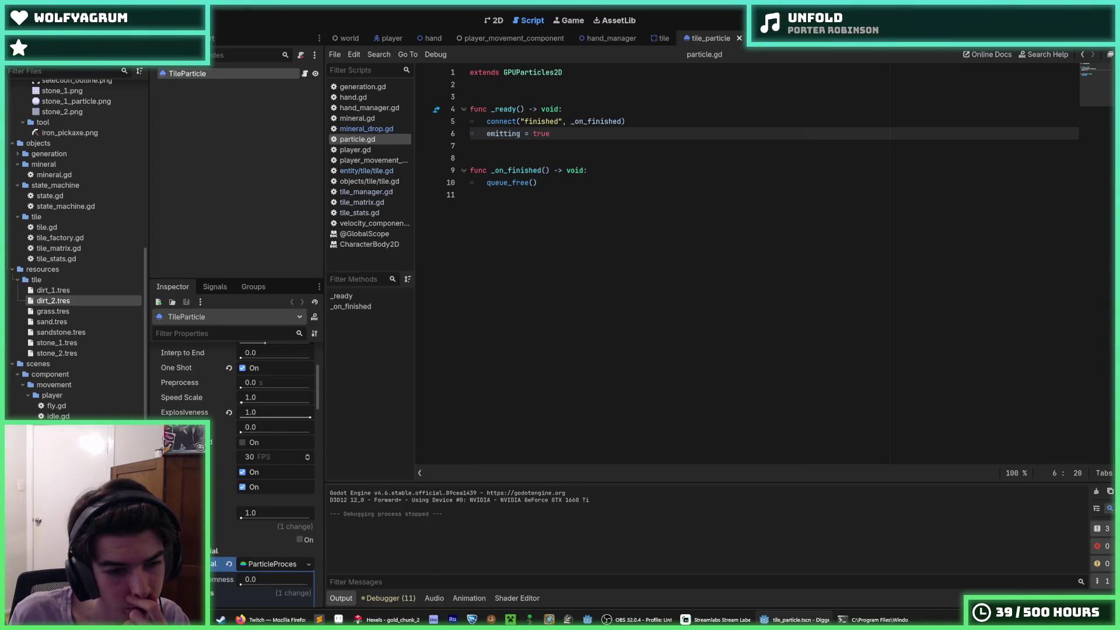
scroll(175, 447, "down", 2)
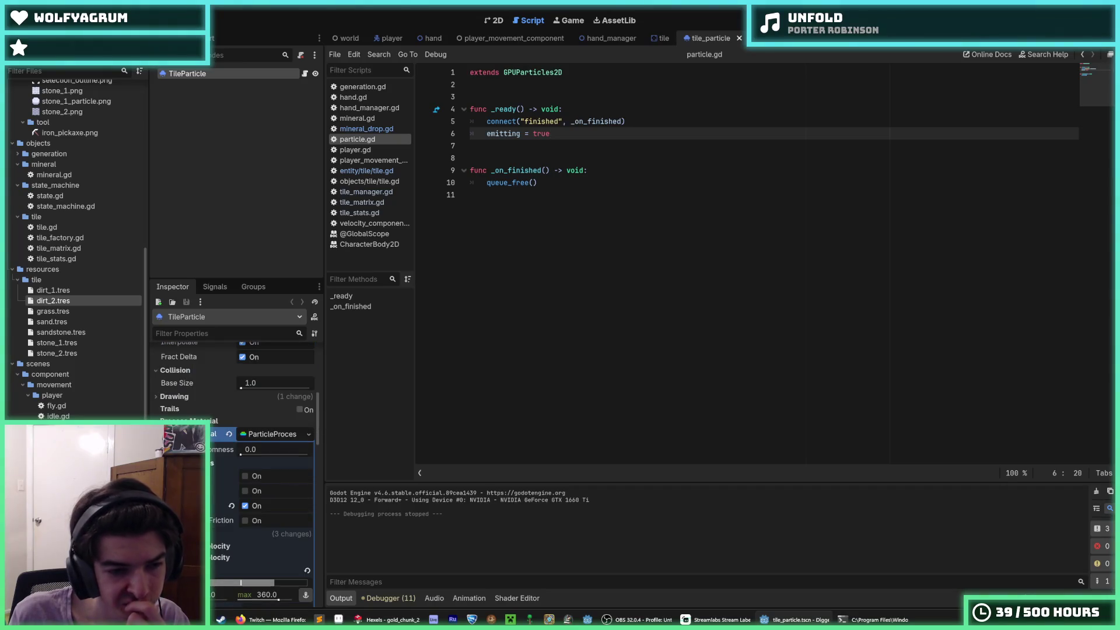
scroll(233, 408, "down", 1)
scroll(233, 408, "down", 2)
scroll(233, 408, "down", 2)
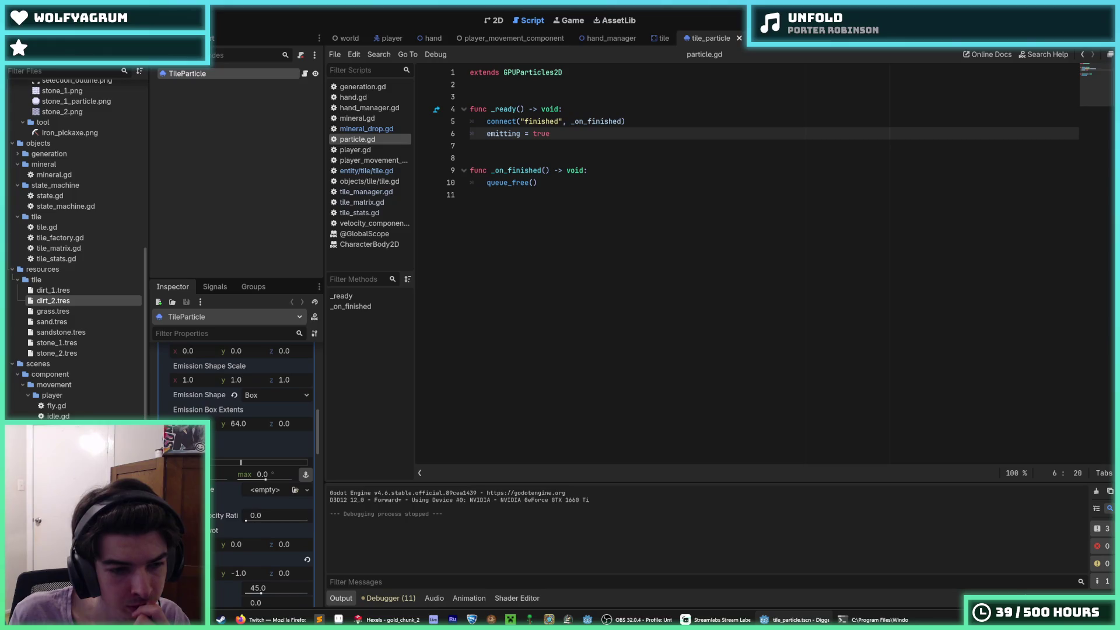
scroll(233, 408, "down", 4)
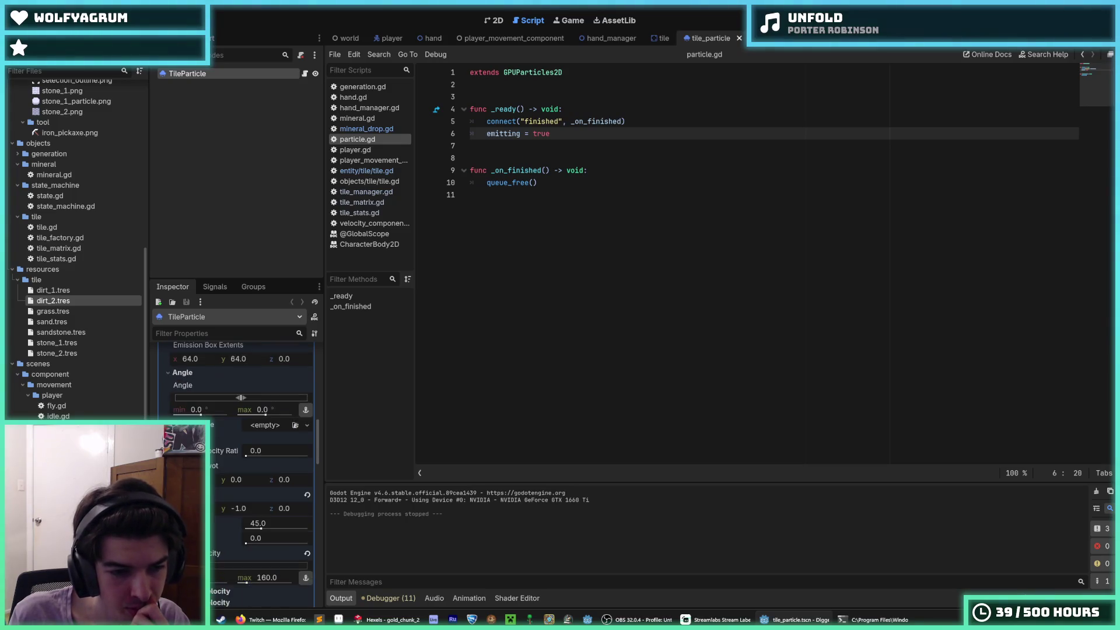
scroll(234, 408, "down", 8)
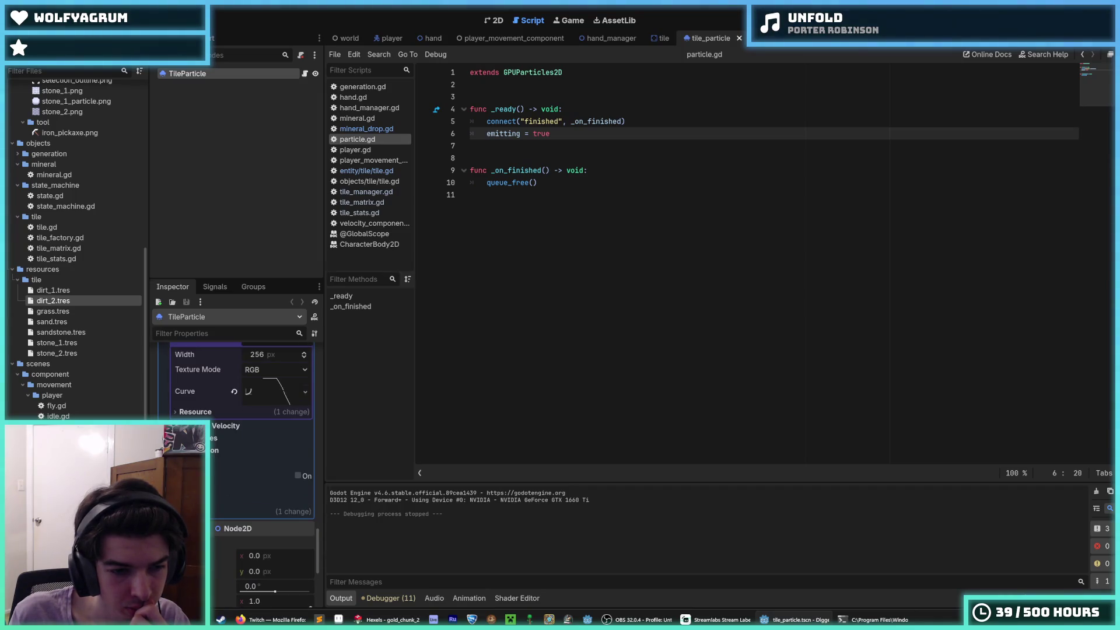
Step: Keep the particles' Collision Mode at Disabled, collapse the groups, and view the scene in 2D
left_click(257, 511)
left_click(251, 501)
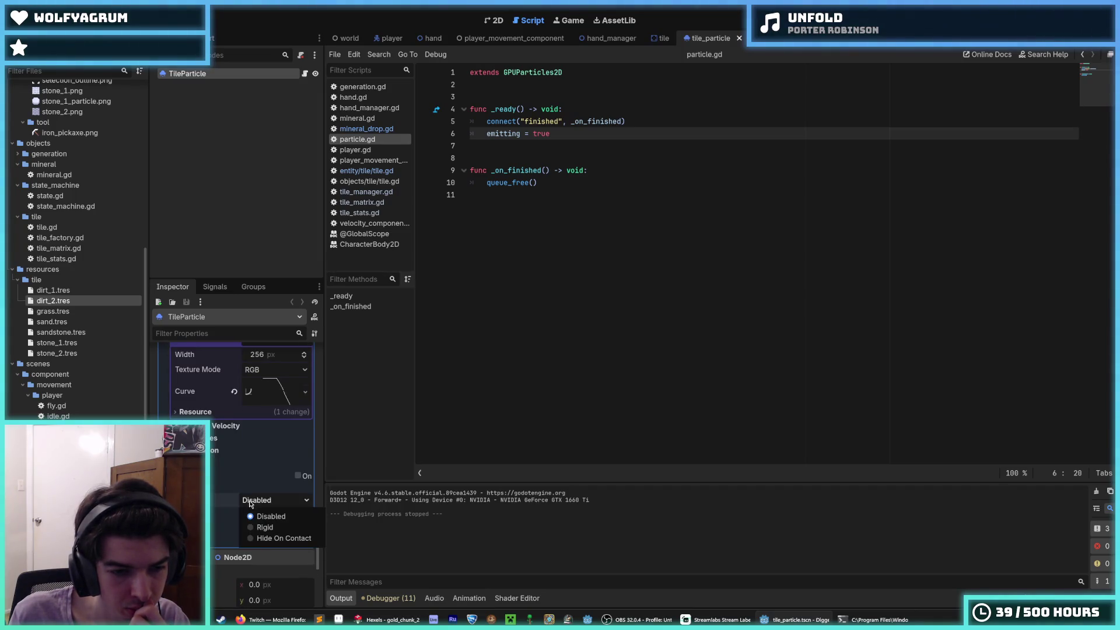
left_click(250, 503)
left_click(192, 507)
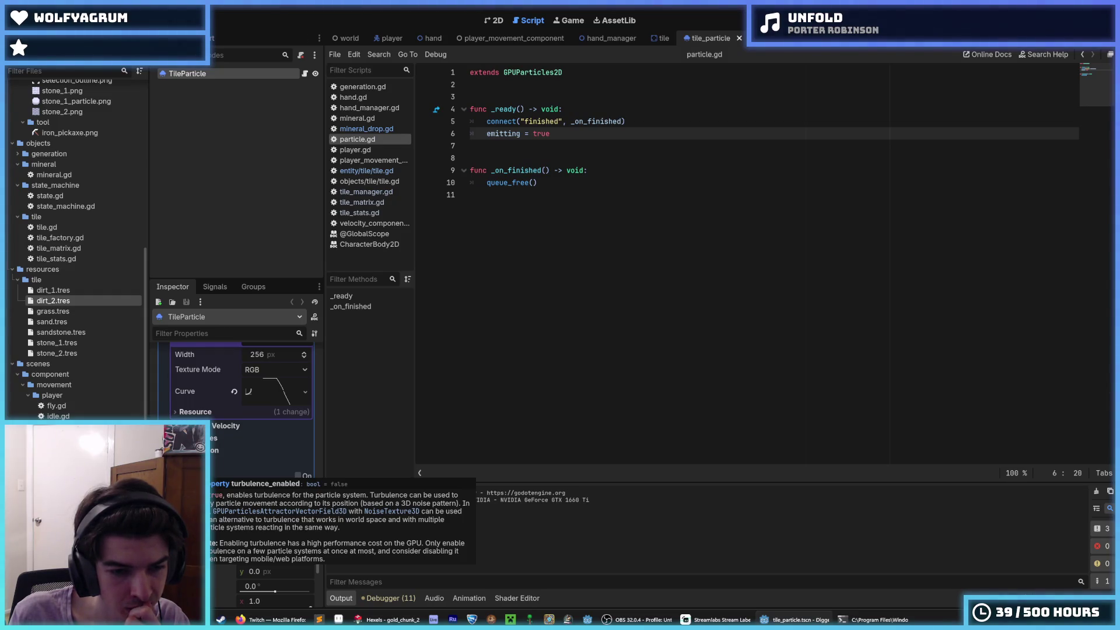
left_click(175, 493)
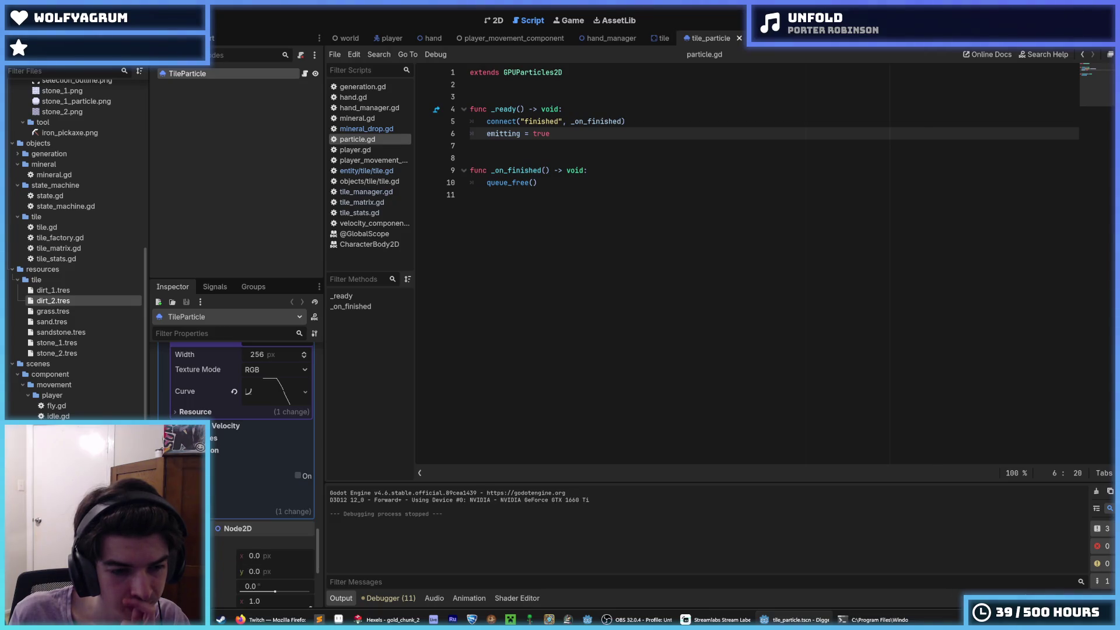
scroll(175, 495, "down", 5)
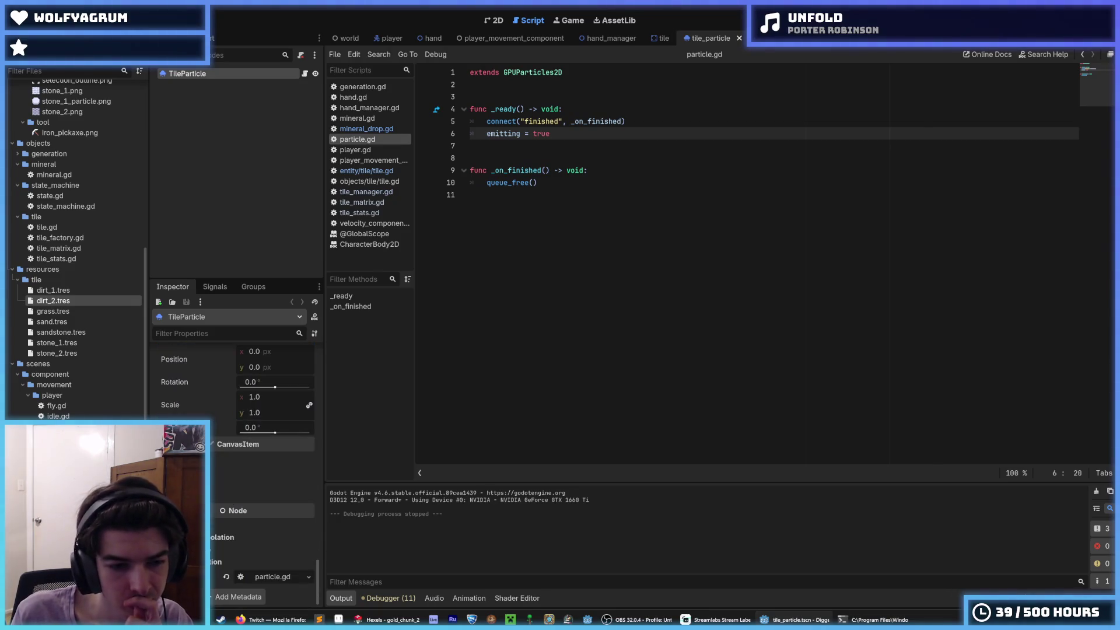
left_click(495, 24)
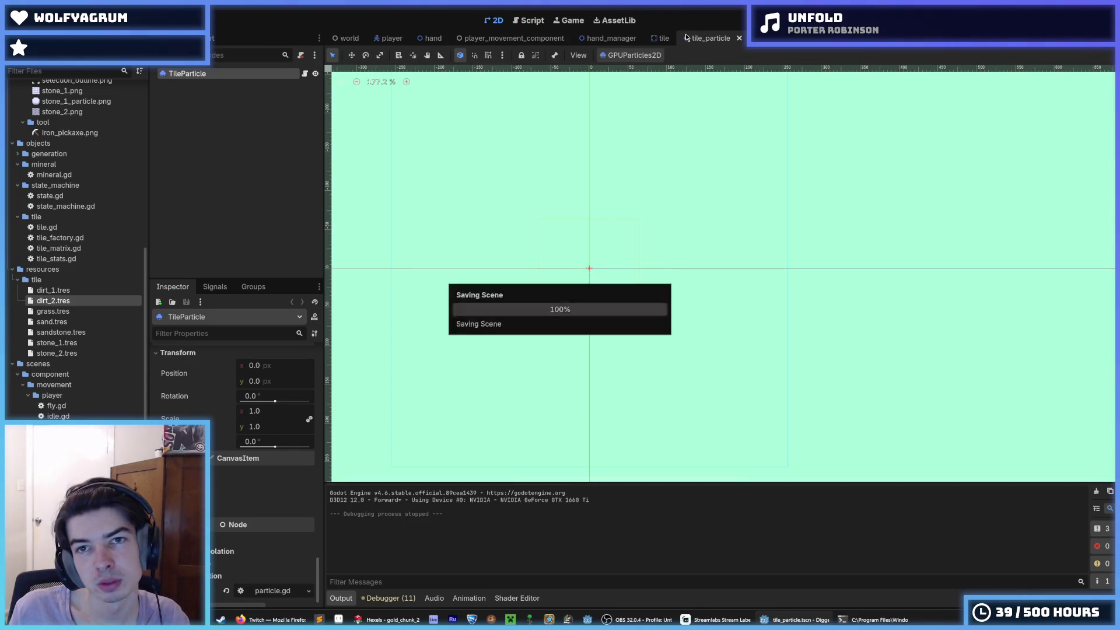
Step: Run the game from the world scene, dig sideways through dirt, then stop it
left_click(661, 39)
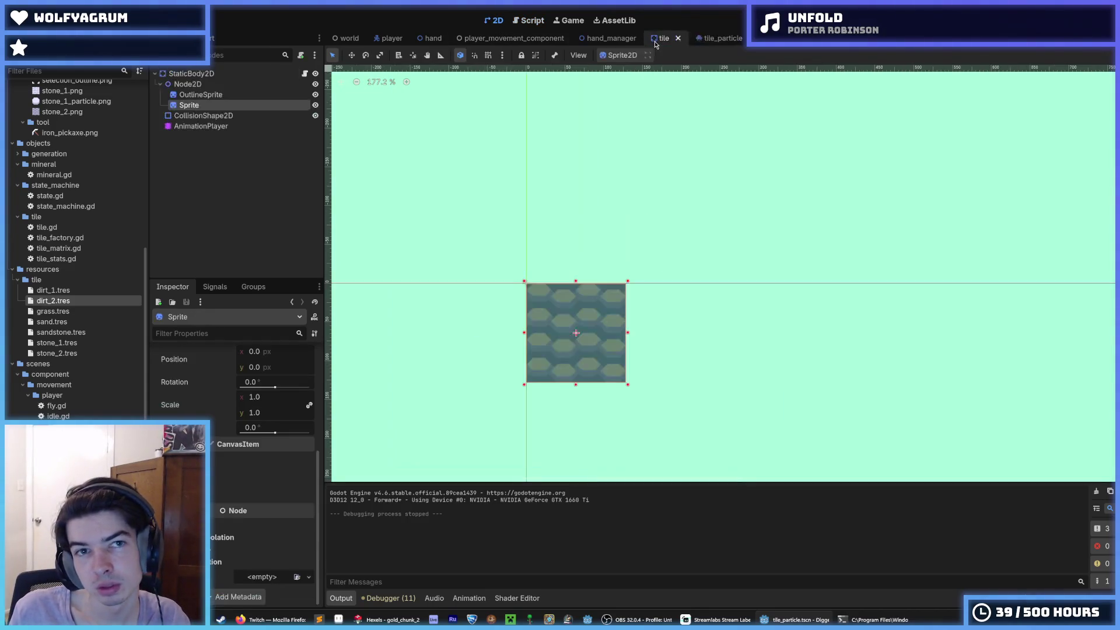
left_click(394, 40)
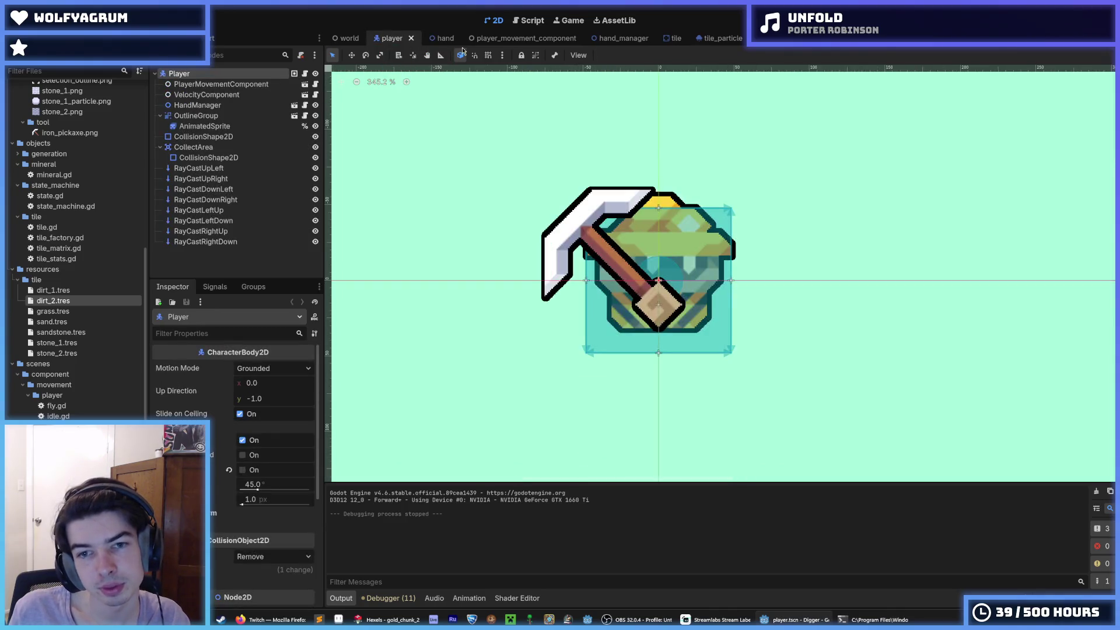
left_click(343, 40)
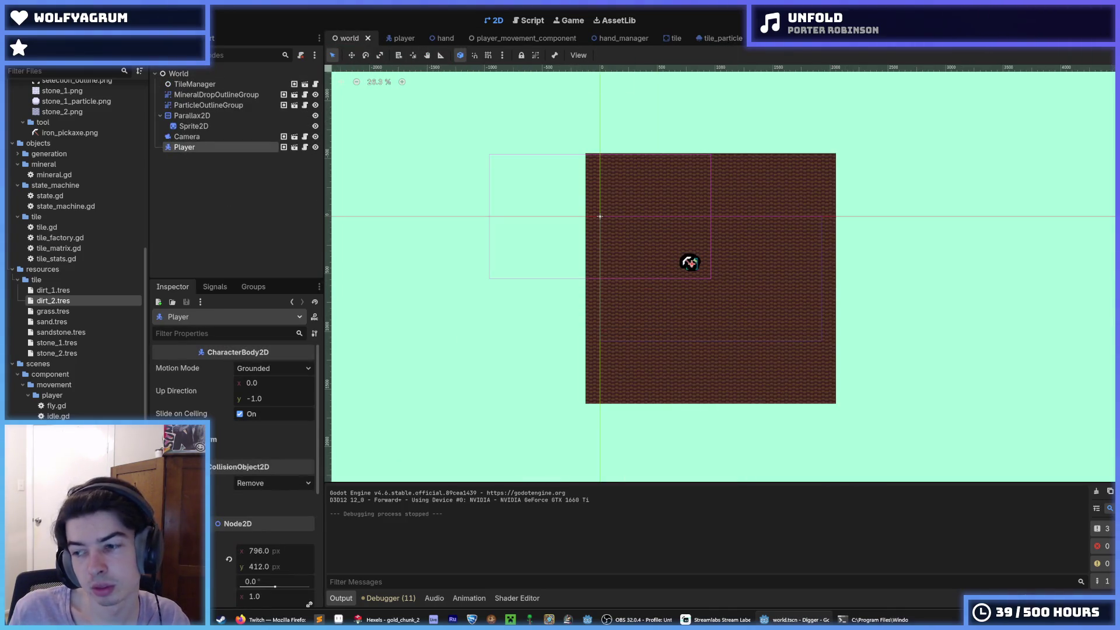
key("F5")
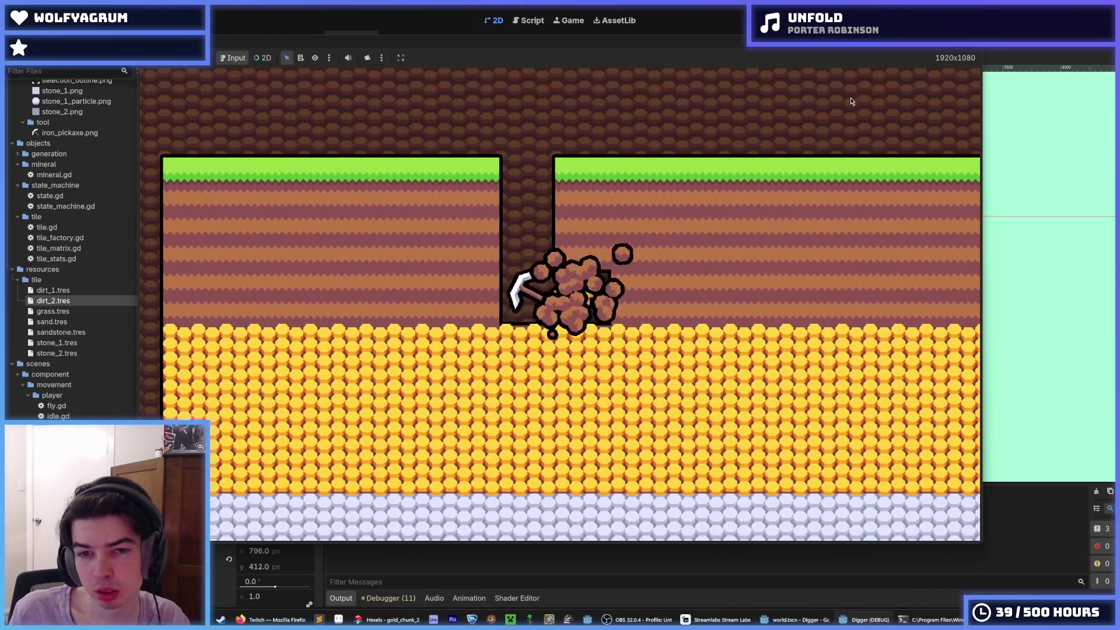
key("d")
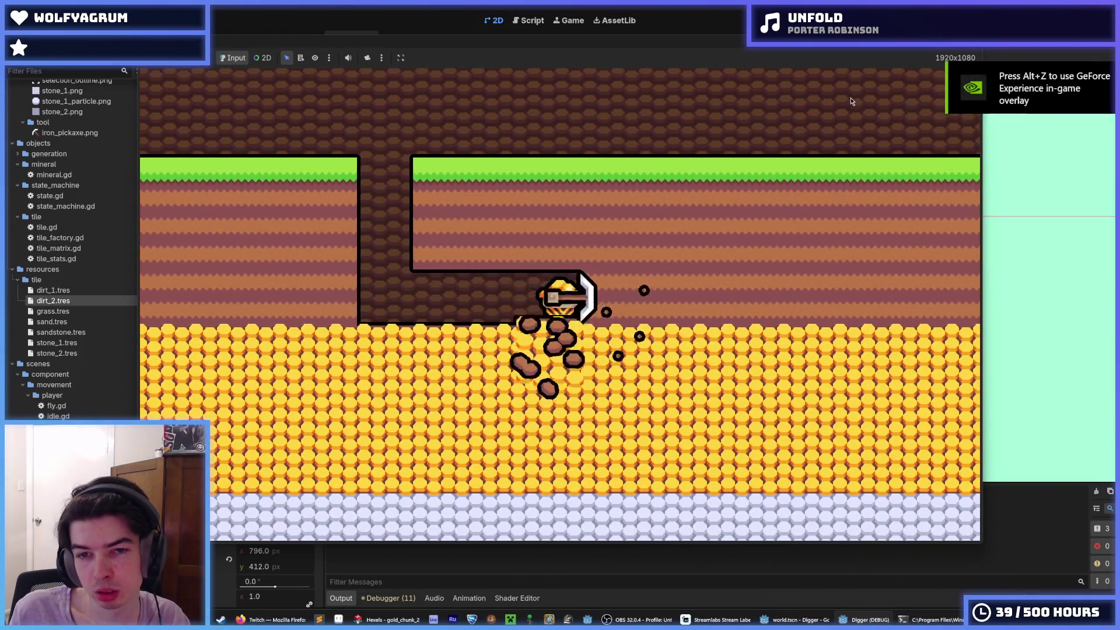
key("F8")
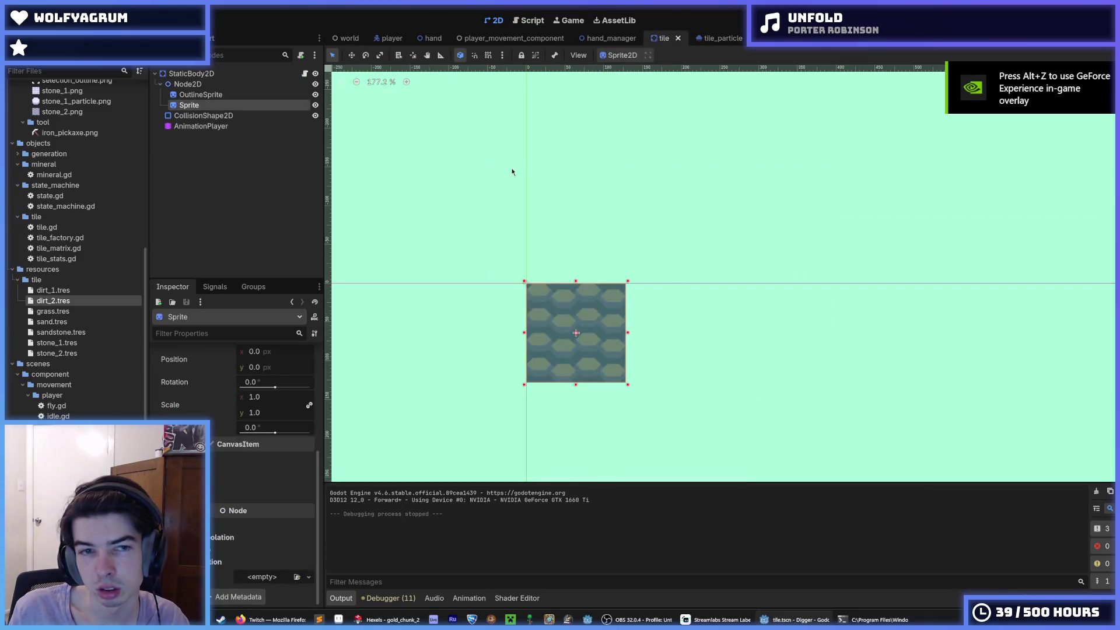
Step: In tile.gd, delete the fixed range(min(1000…)) loop so _tile.gold drives the sprites, then test-run
left_click(305, 73)
scroll(643, 338, "up", 10)
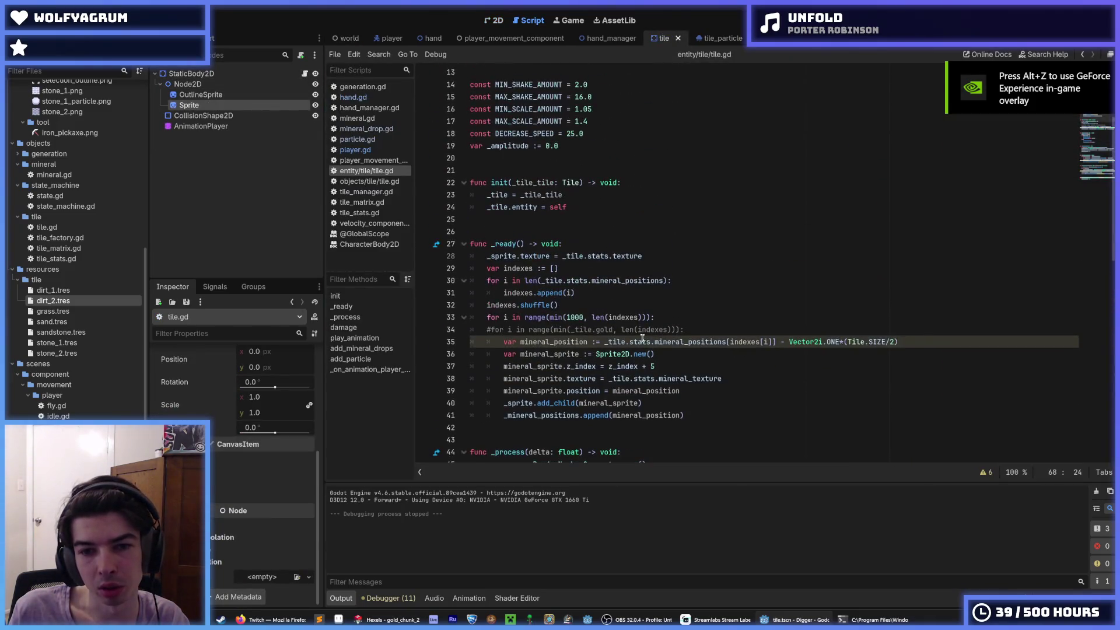
left_click(730, 331)
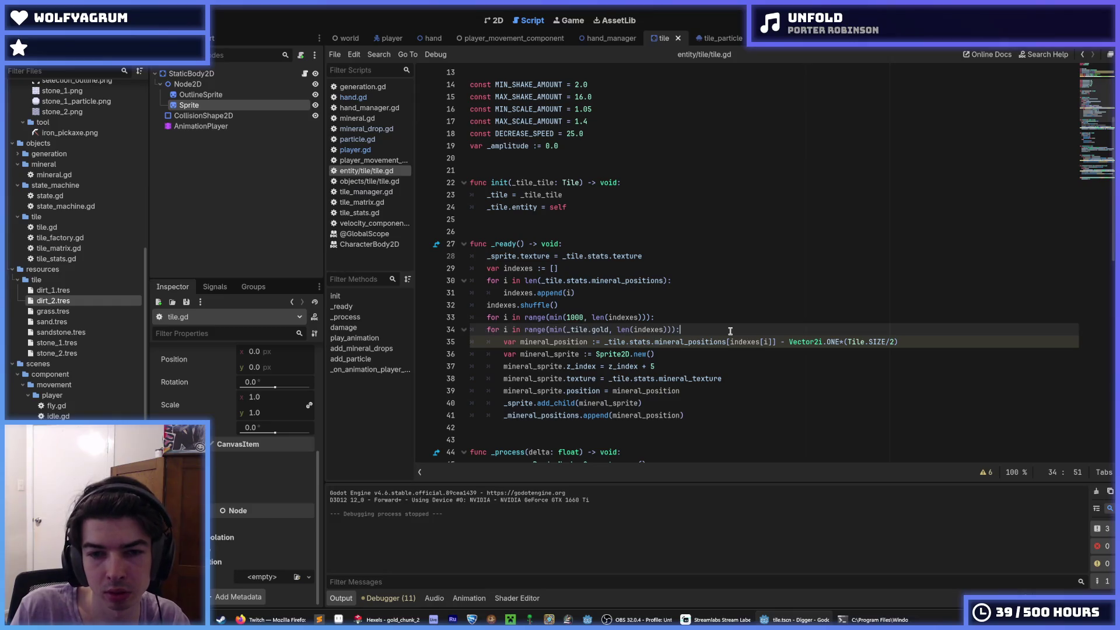
key("ctrl+shift+k")
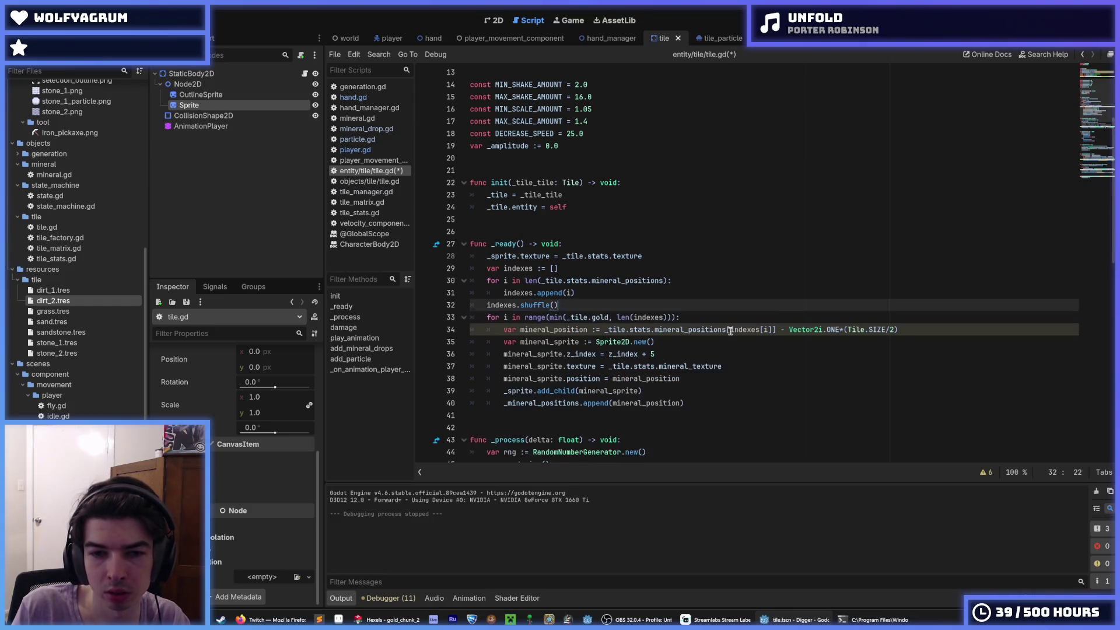
key("F5")
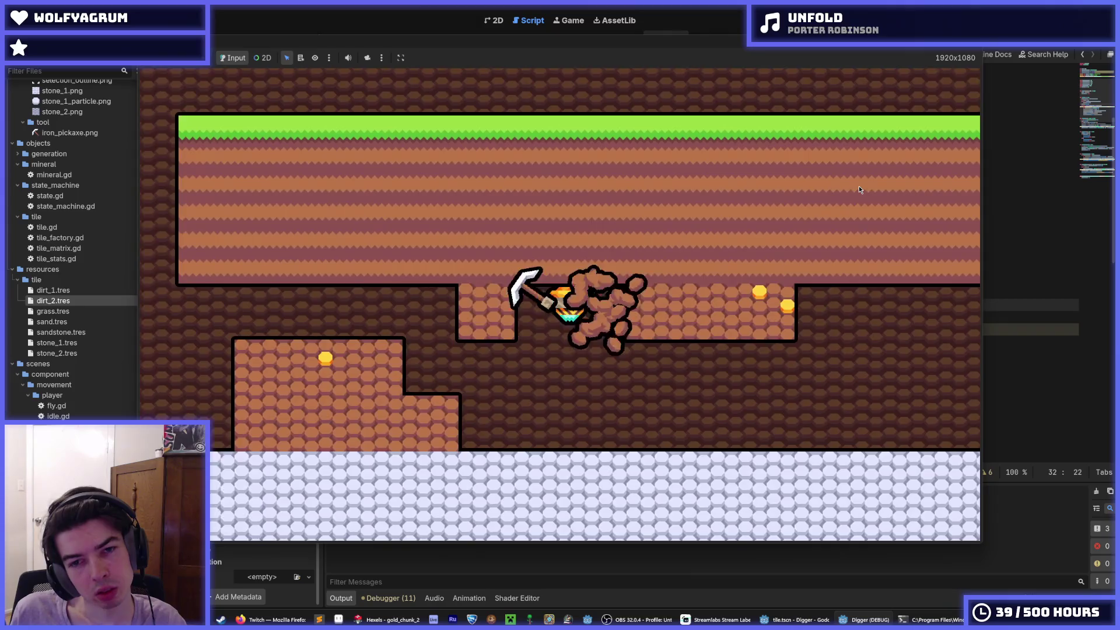
key("F8")
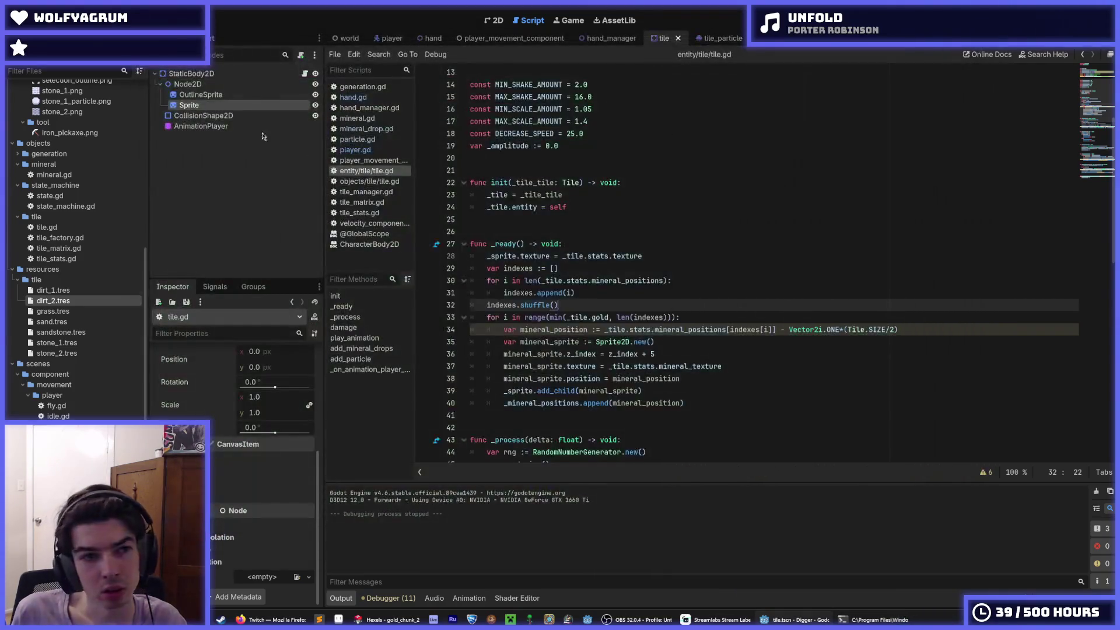
Step: Drag tile_particle's Scale Curve end tangent into a rounder falloff toward zero, then save
left_click(711, 39)
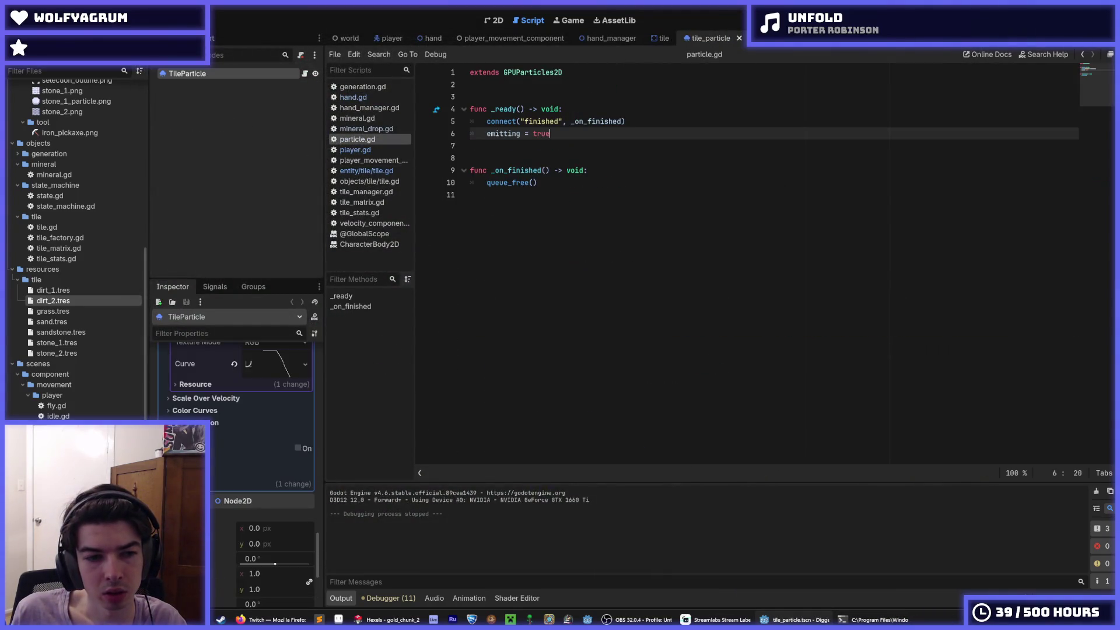
left_click(256, 551)
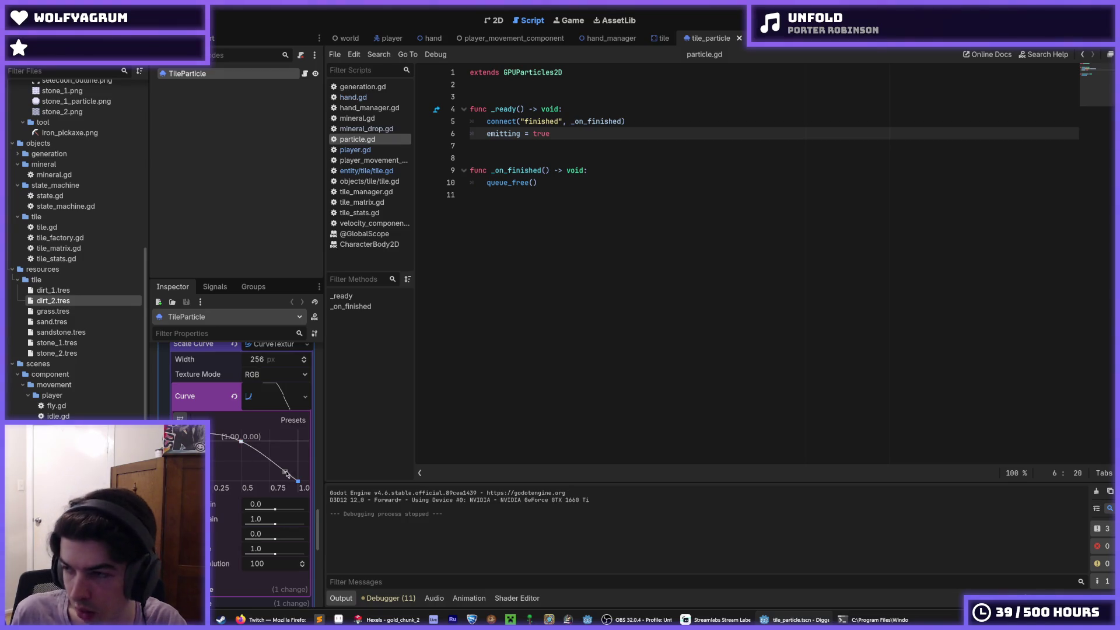
left_click_drag(286, 472, 292, 472)
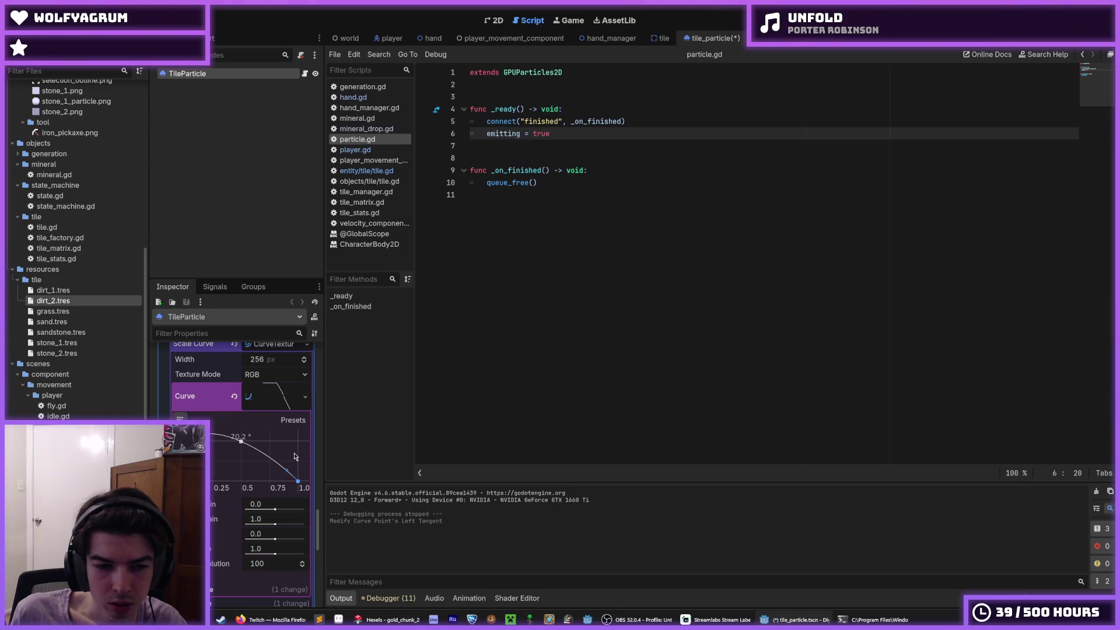
scroll(295, 457, "up", 10)
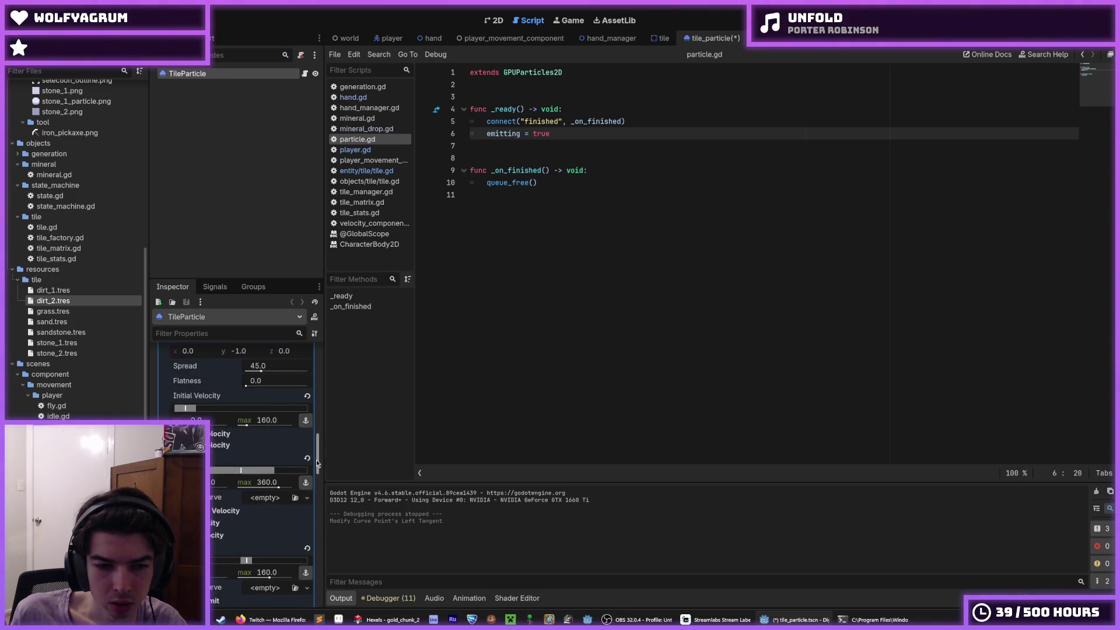
scroll(318, 464, "down", 10)
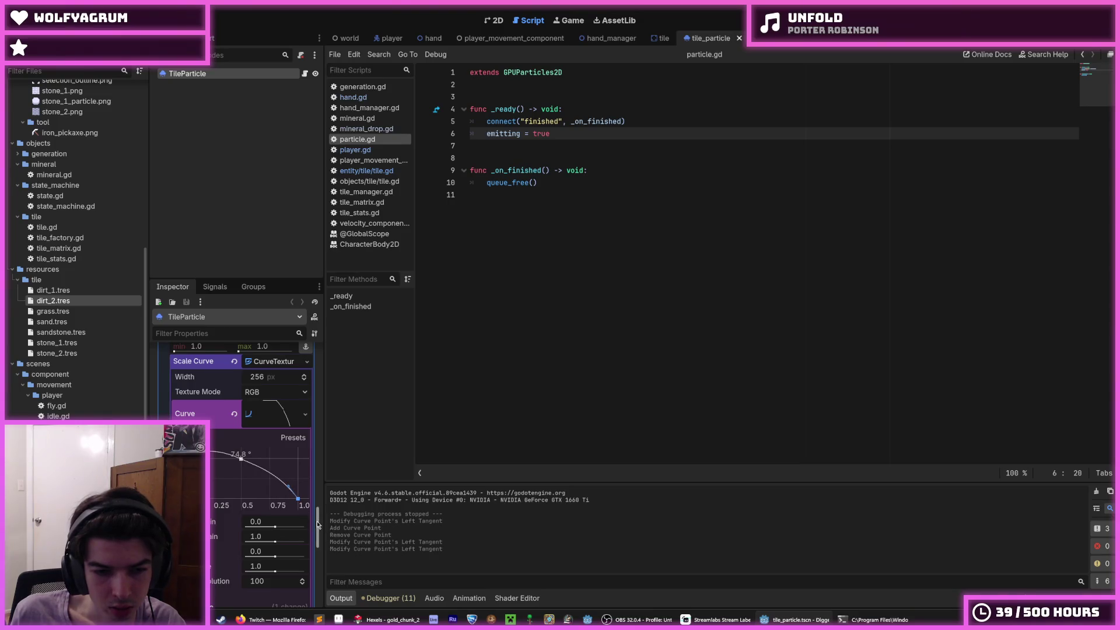
left_click_drag(318, 524, 319, 354)
key("ctrl+s")
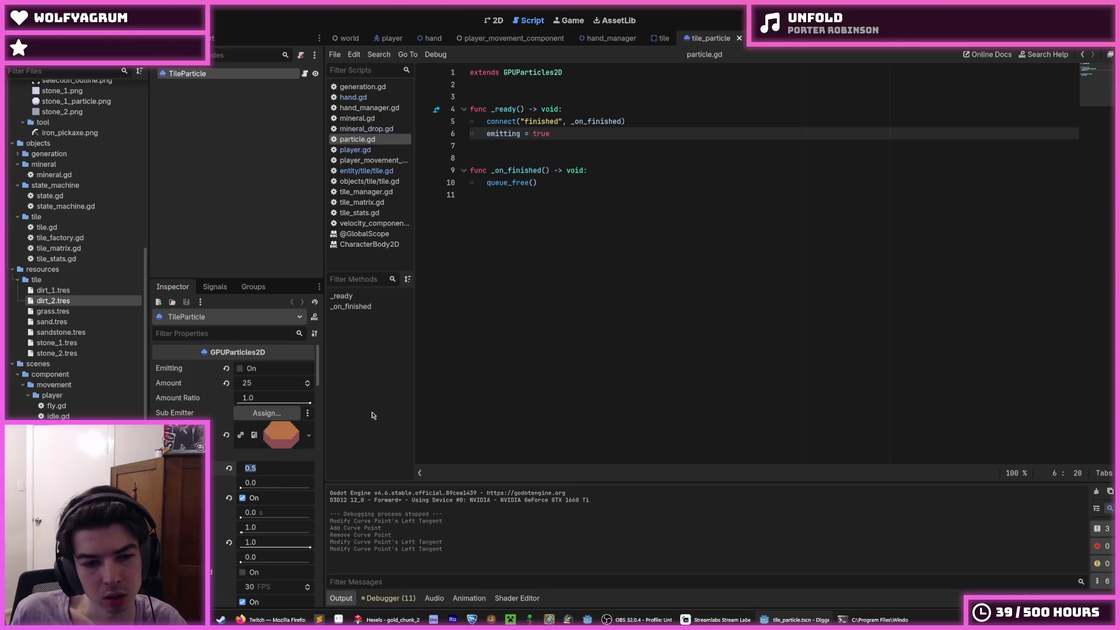
Step: Set particle Lifetime to 0.45, then run, dig four tiles down toward stone, and stop
type("0.45")
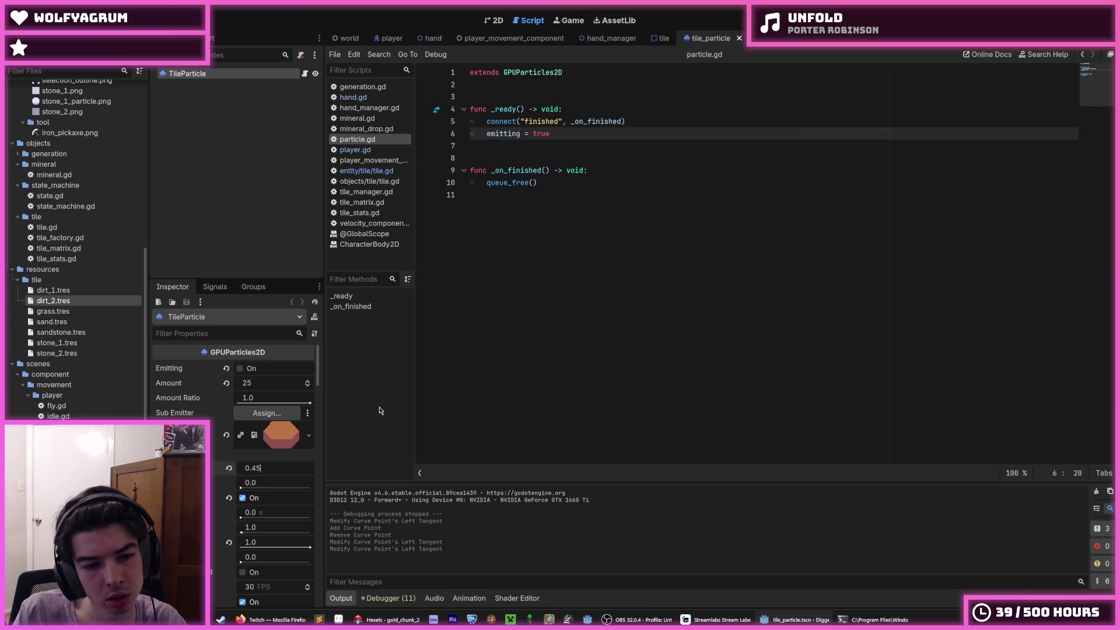
key("Return")
key("F6")
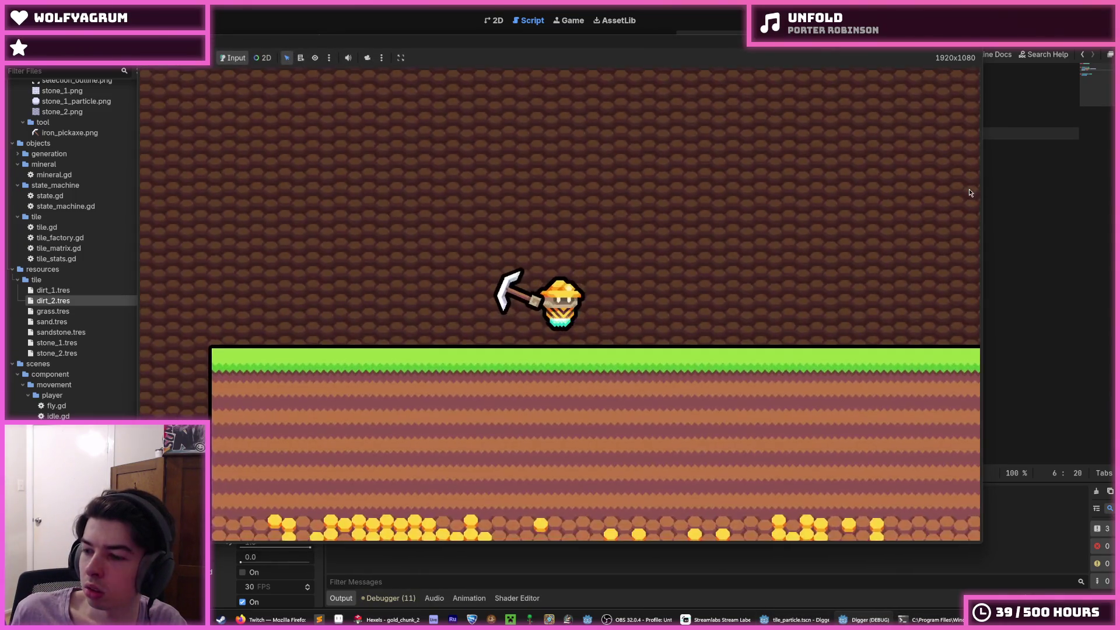
key("s")
key("s")
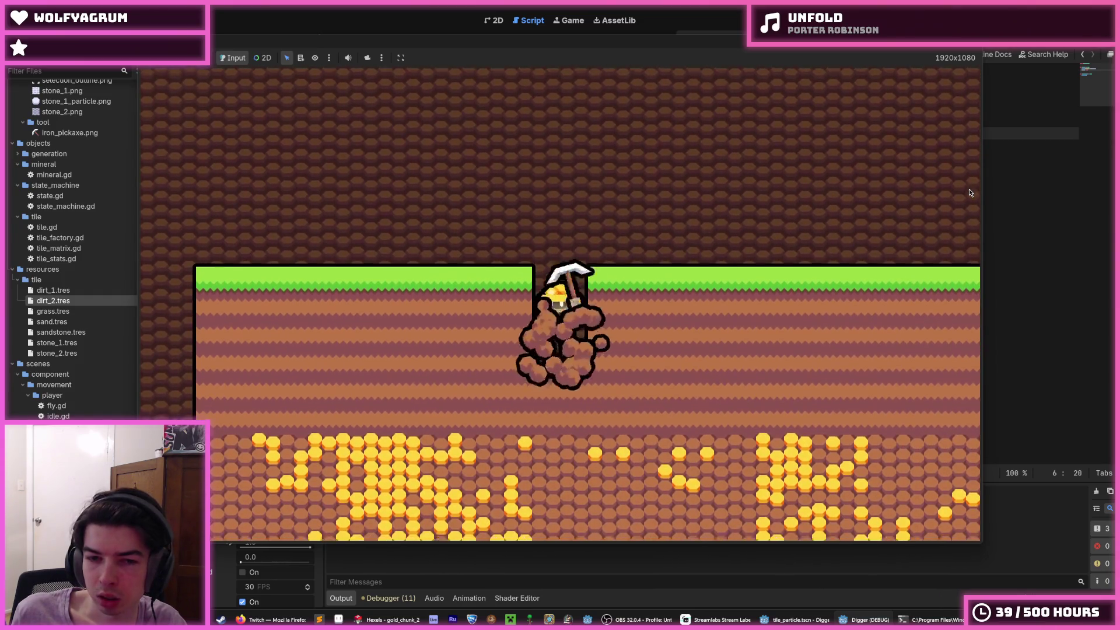
key("s")
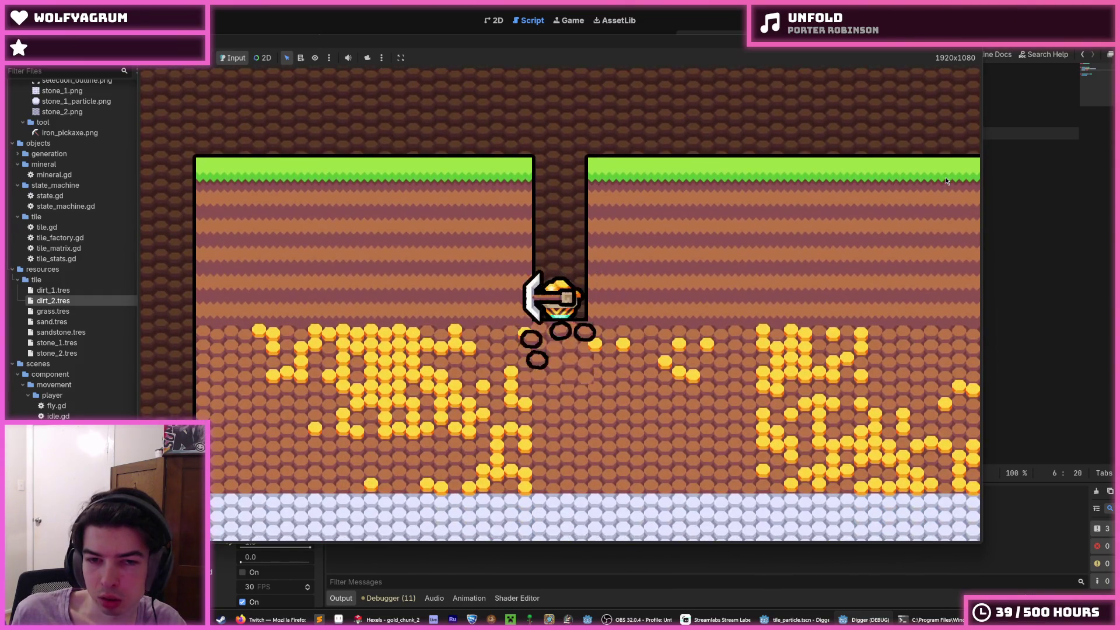
key("s")
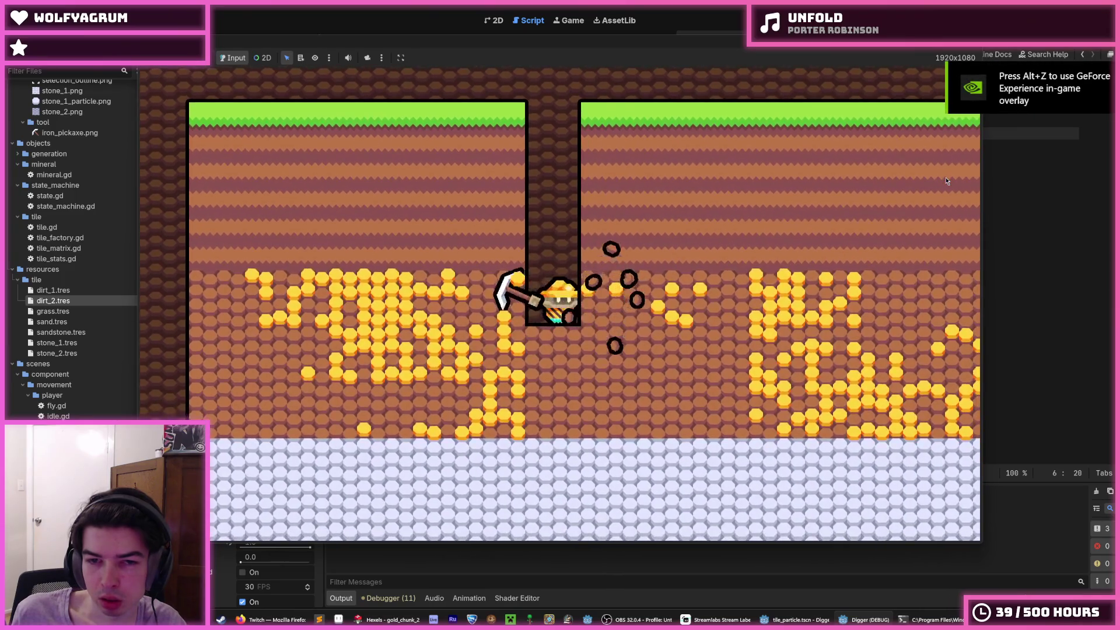
key("s")
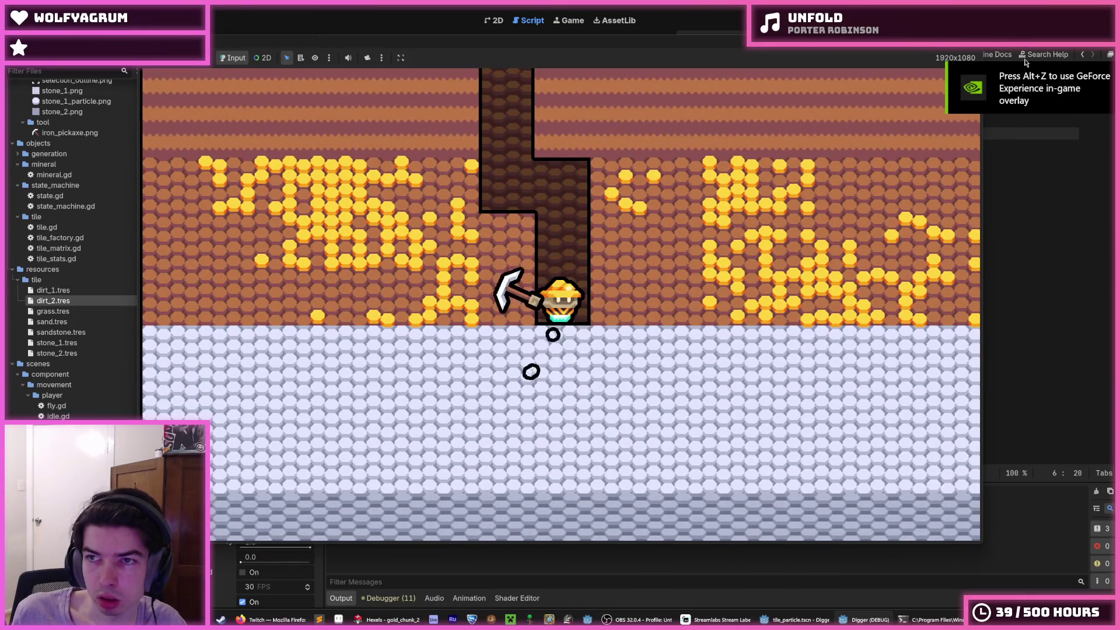
key("F8")
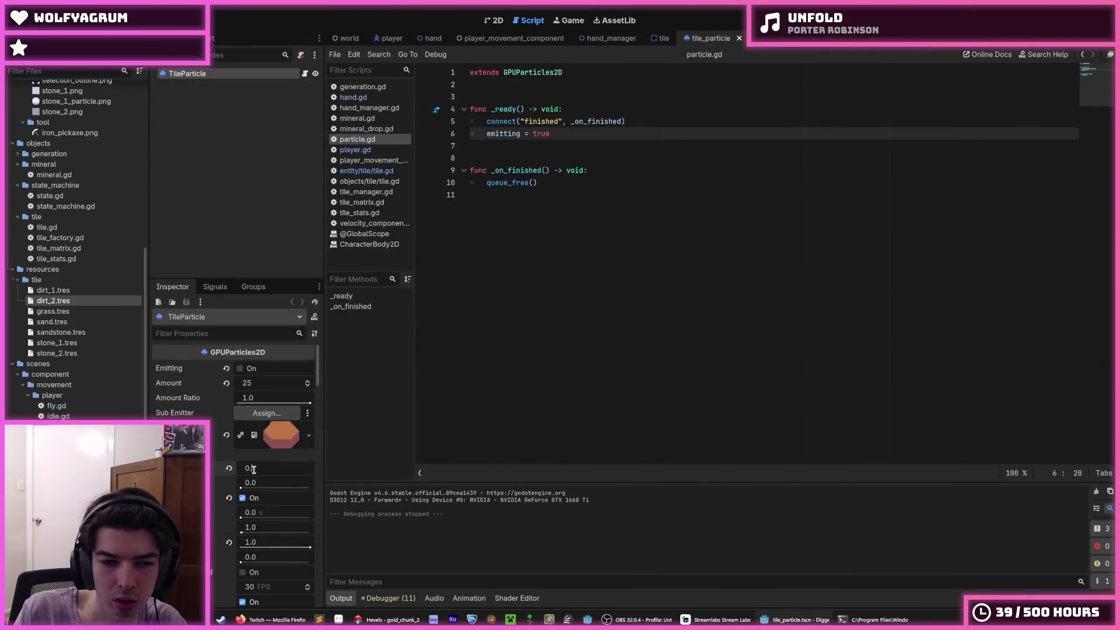
Step: Launch the game and dig a shaft down plus side tunnels into the gold ore
key("F5")
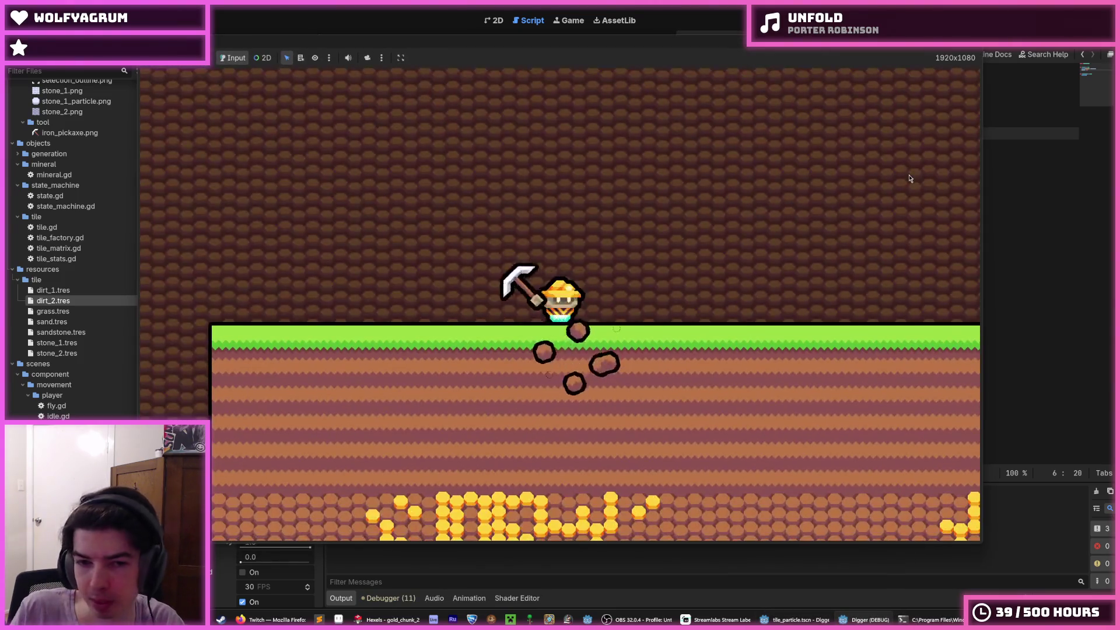
key("Down")
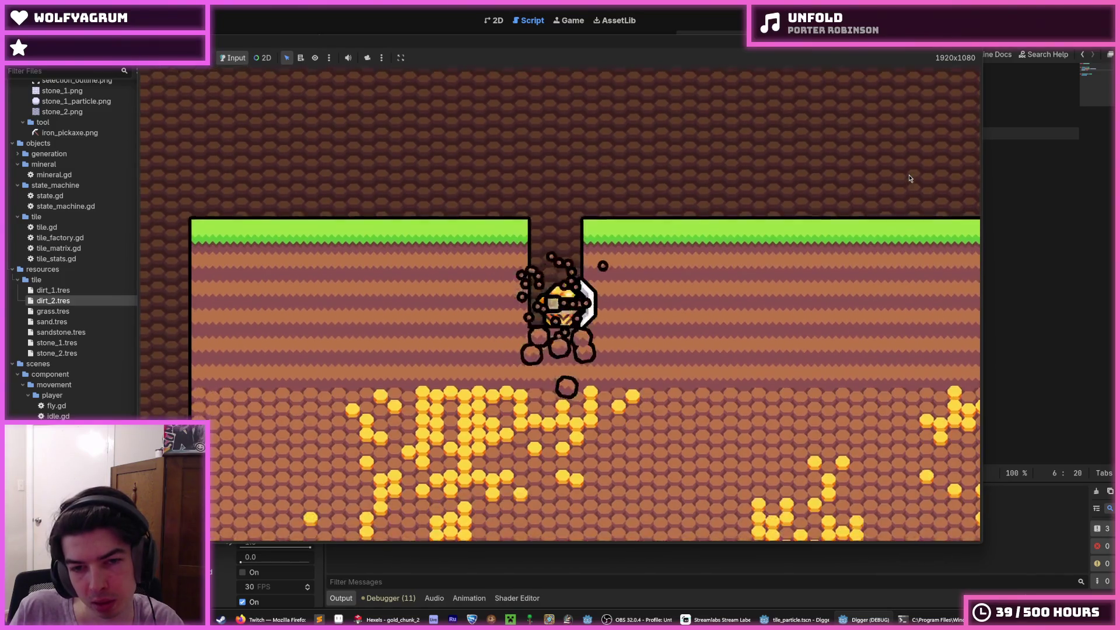
key("Down")
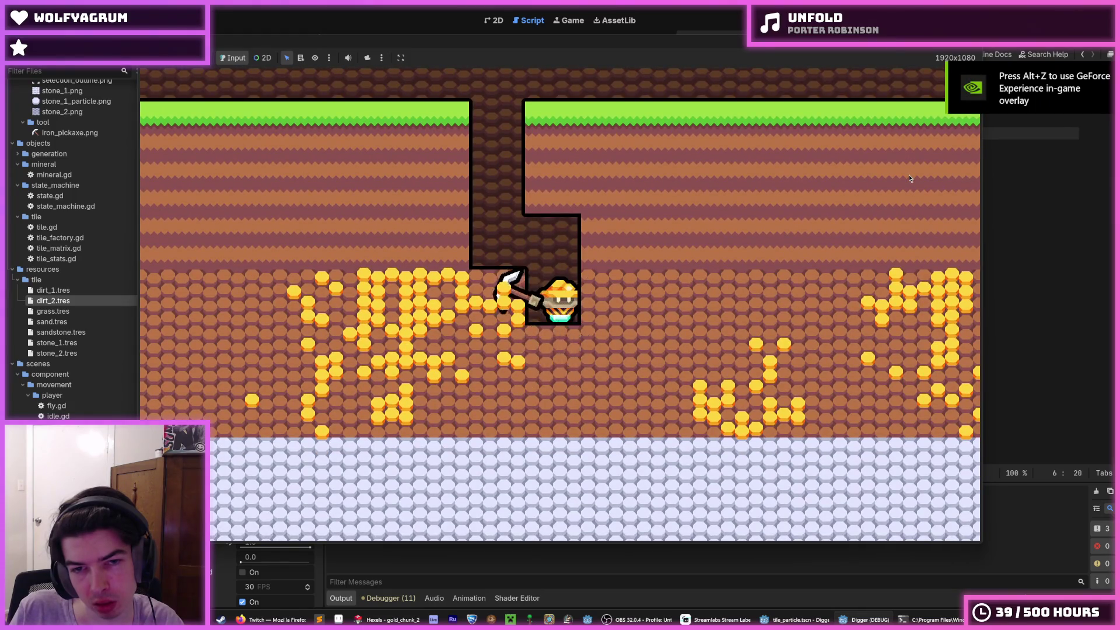
key("Down")
key("Right")
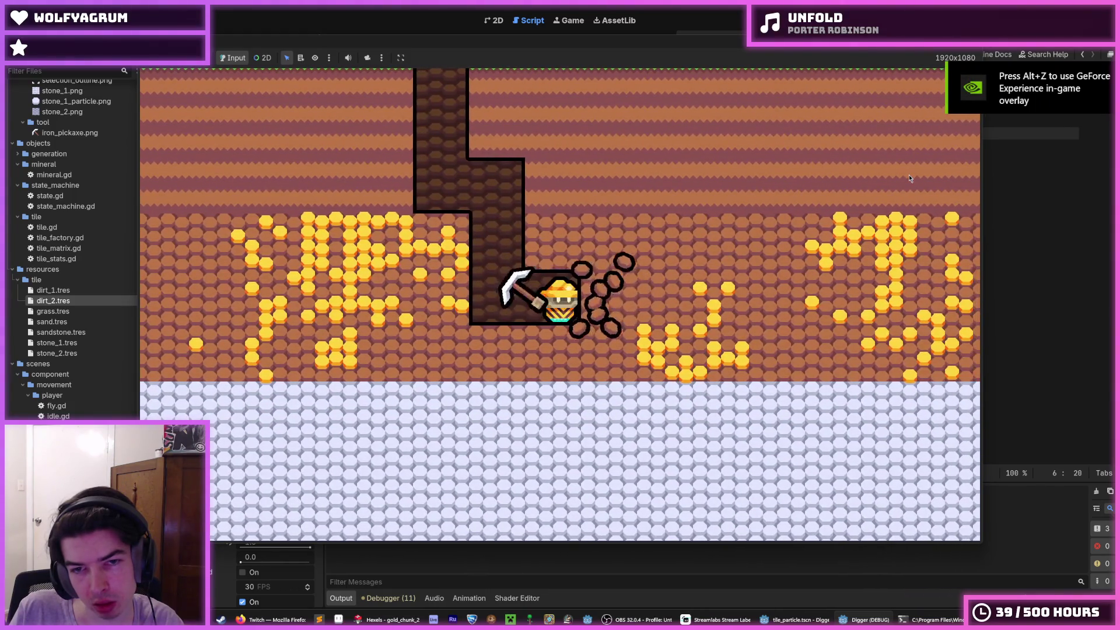
key("Right")
key("Up")
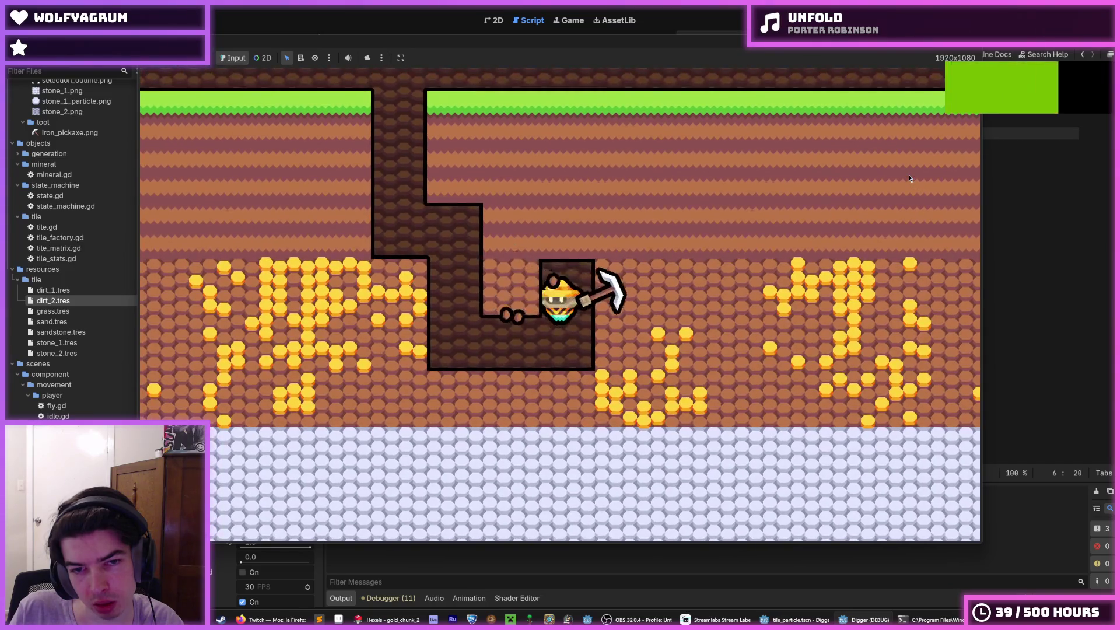
key("Left")
key("Left")
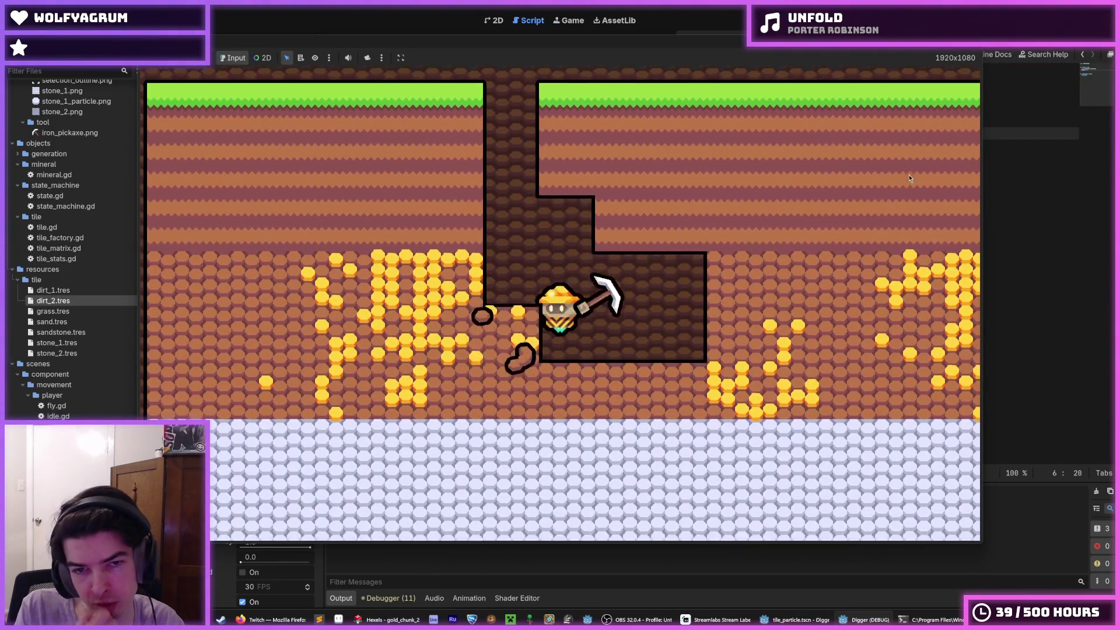
key("Left")
key("Left")
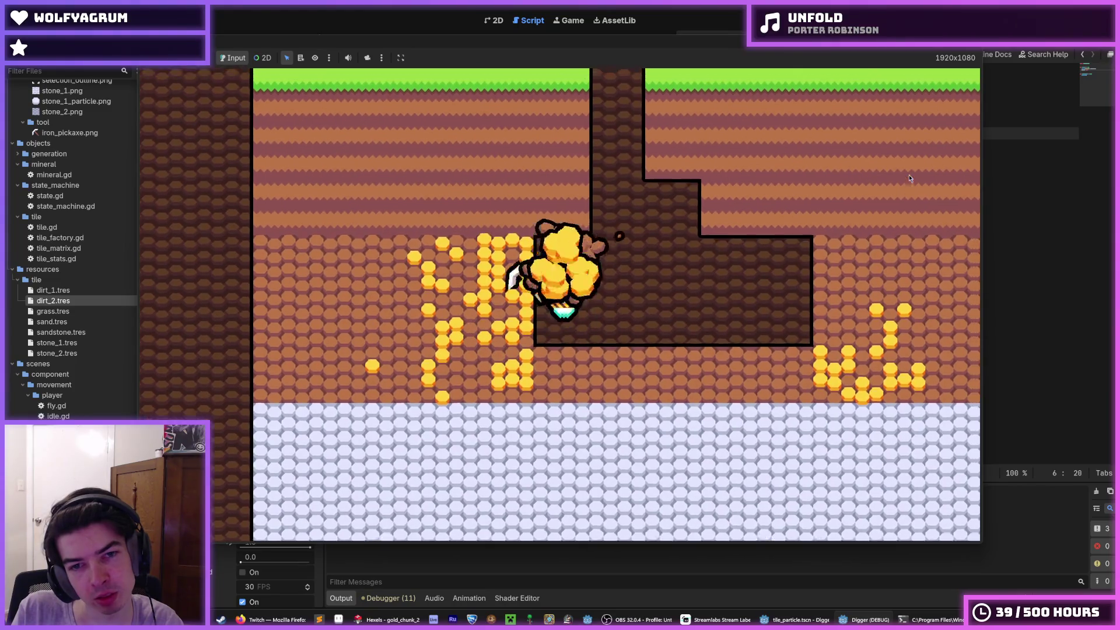
key("Left")
key("Right")
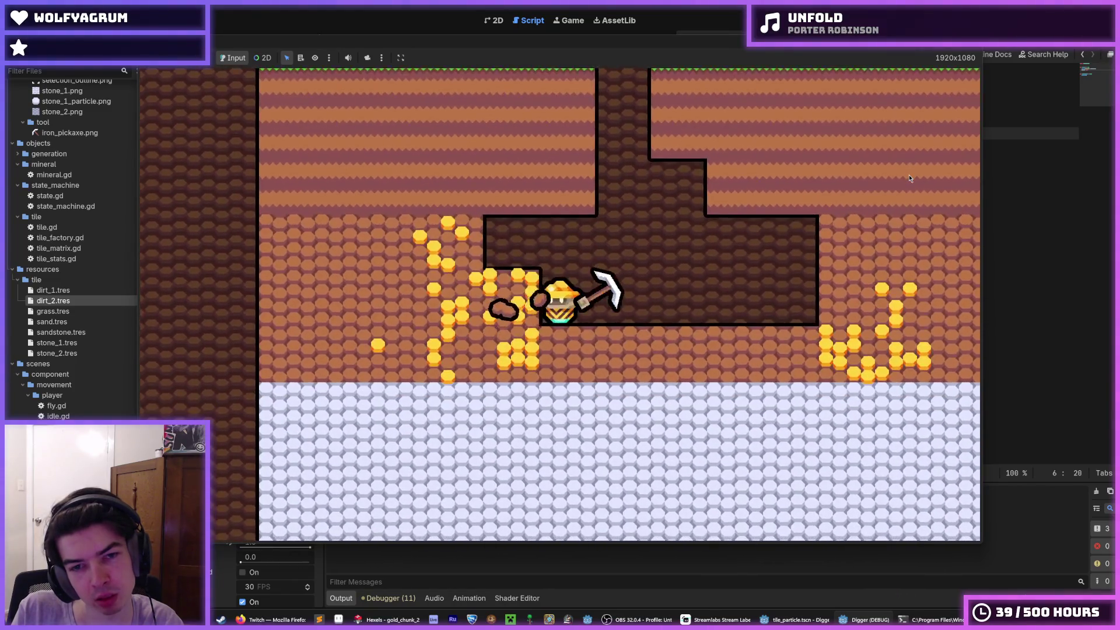
key("Down")
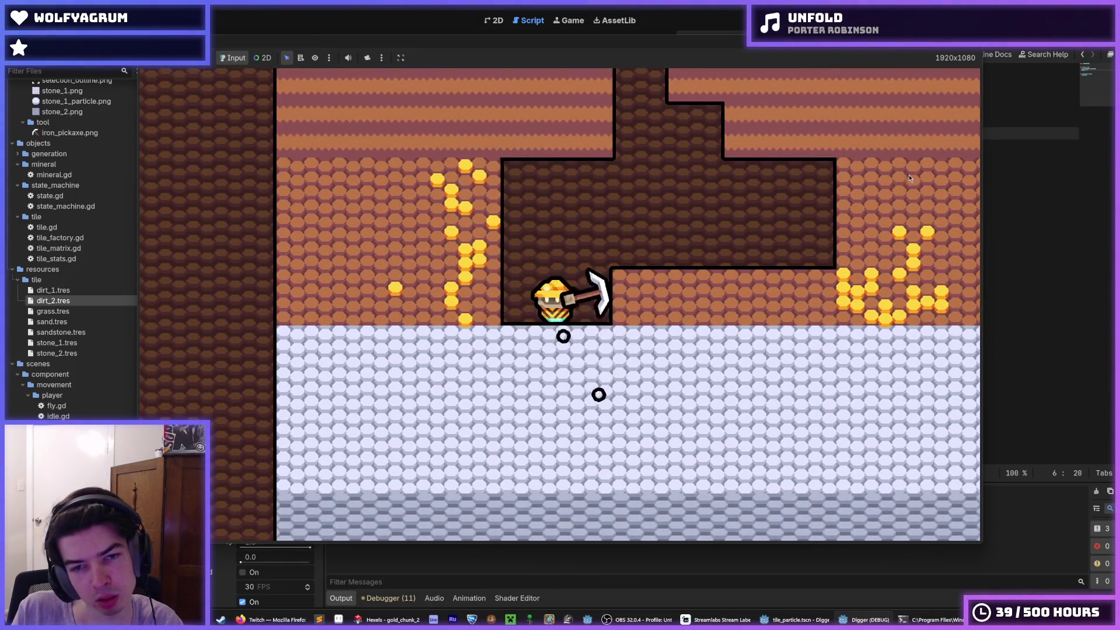
key("Left")
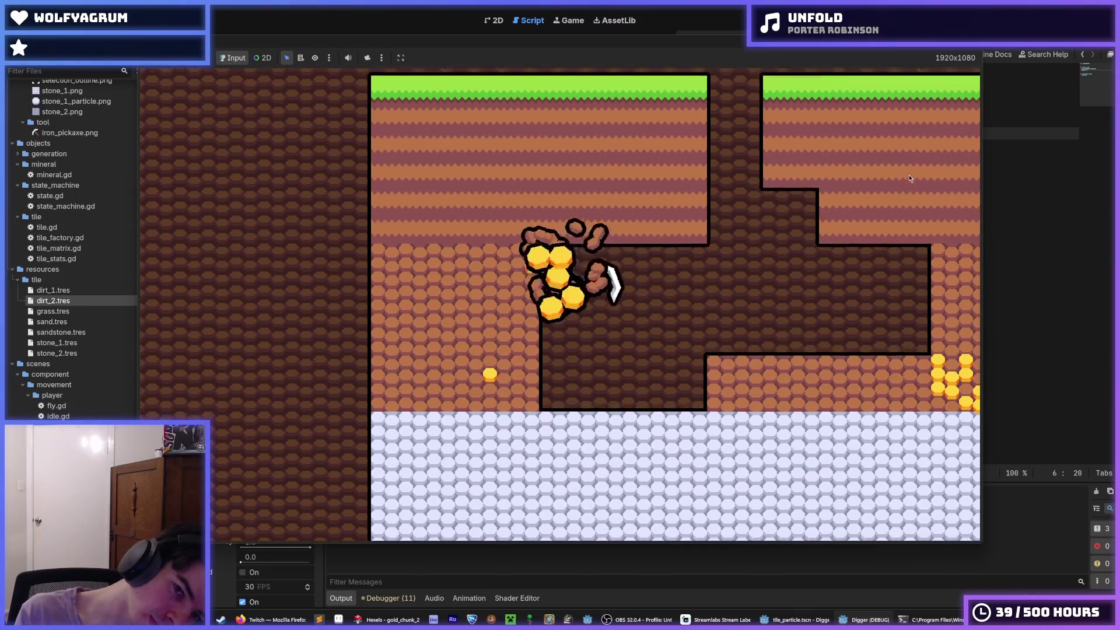
key("Up")
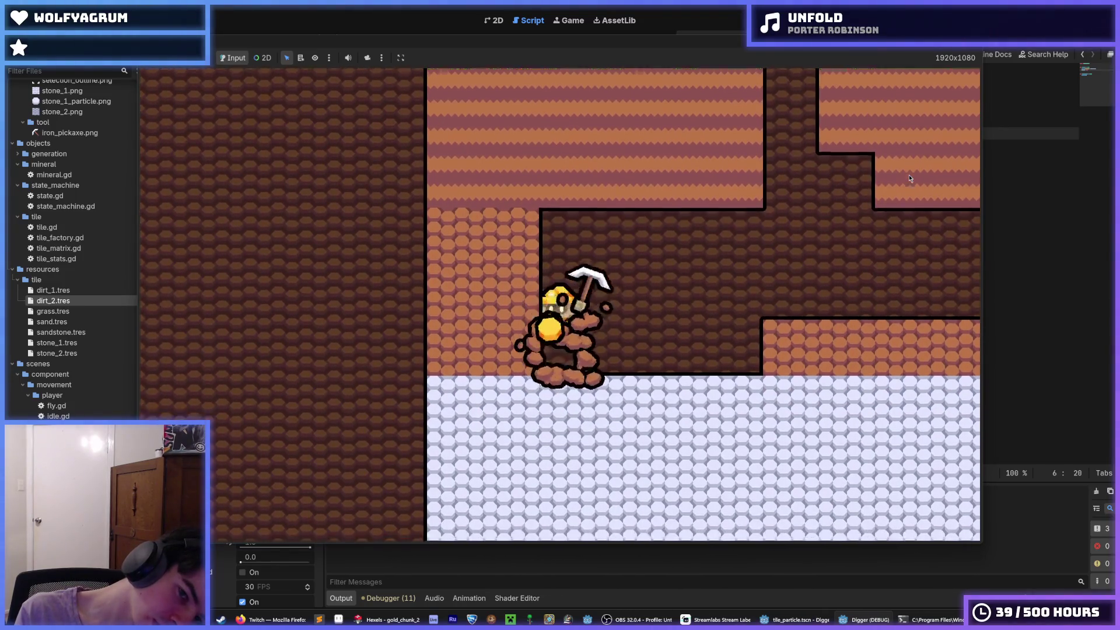
Step: Keep tunnelling through dirt and gold ore blocks watching the particles, then stop the game
key("Left")
key("Up")
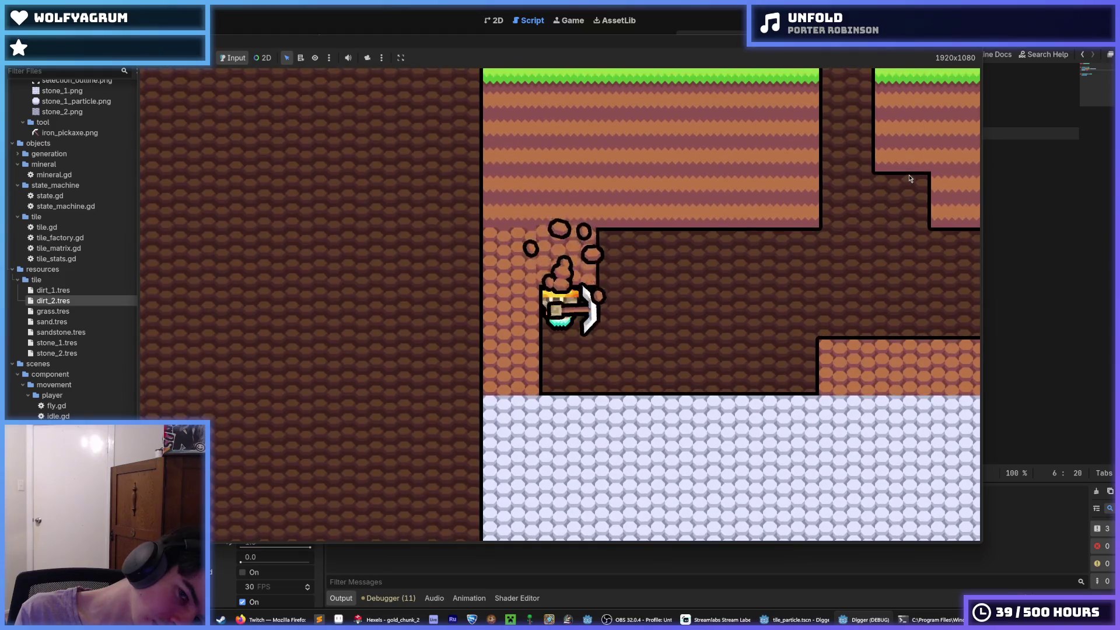
key("Down")
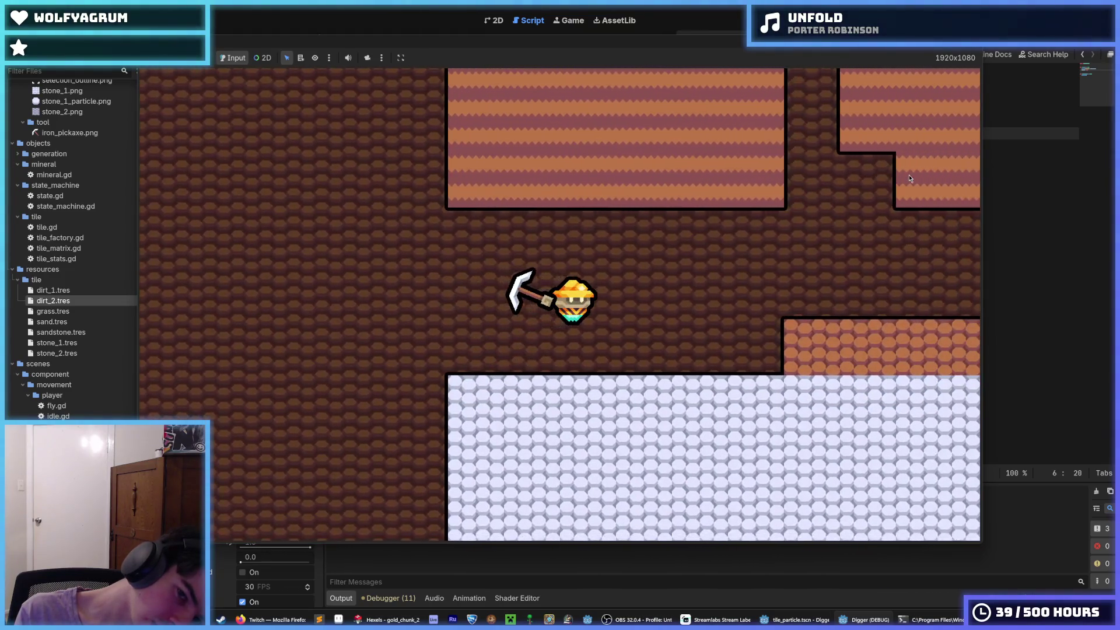
key("Right")
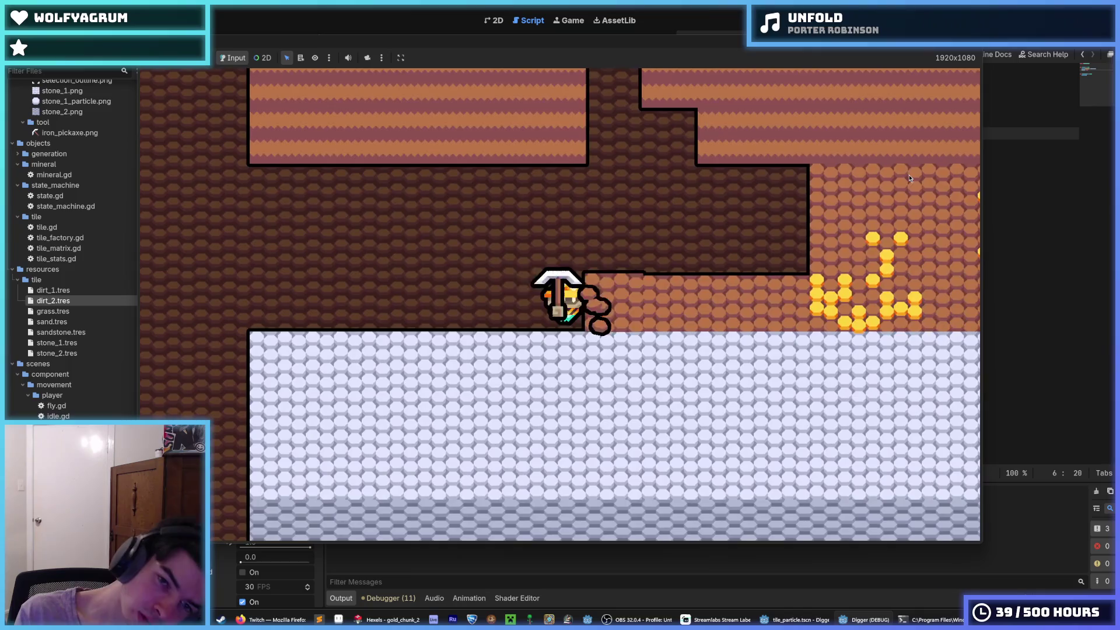
key("Up")
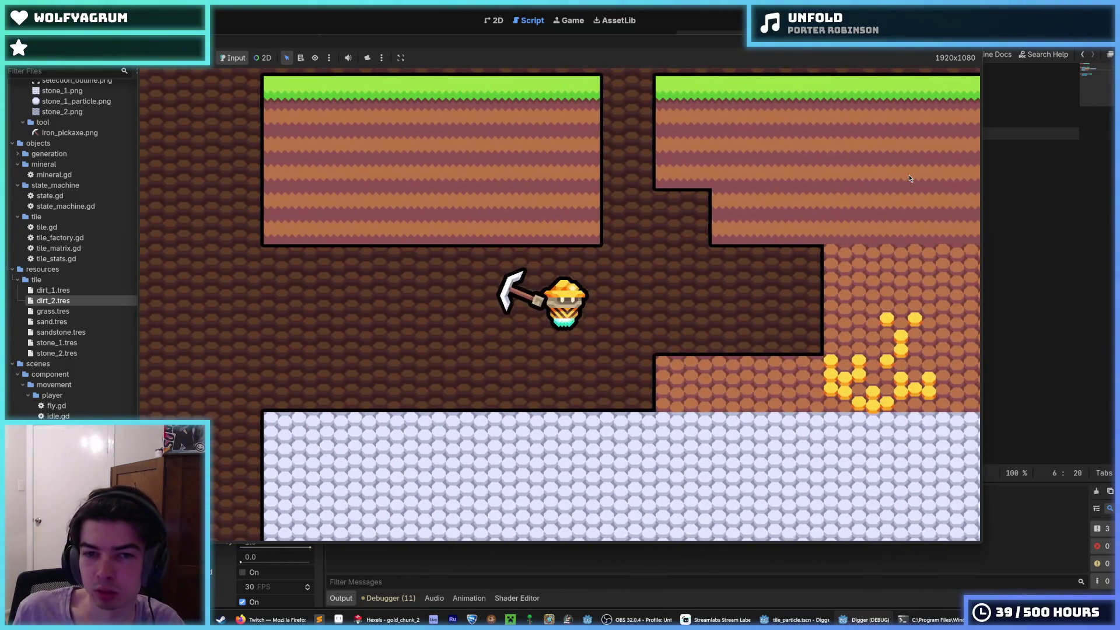
key("Right")
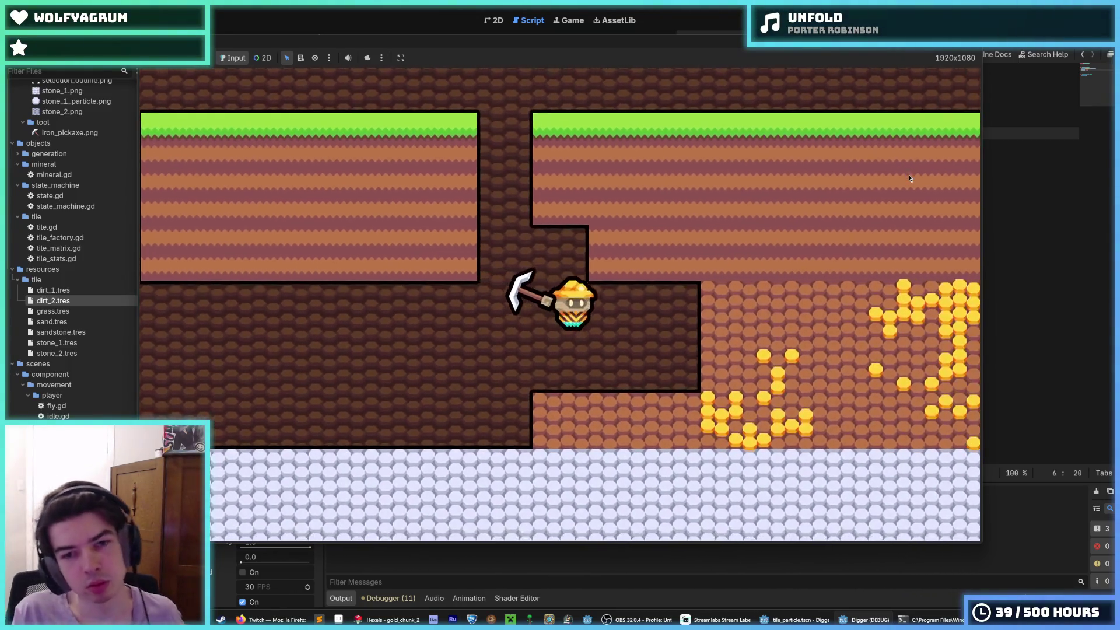
key("Down")
key("Right")
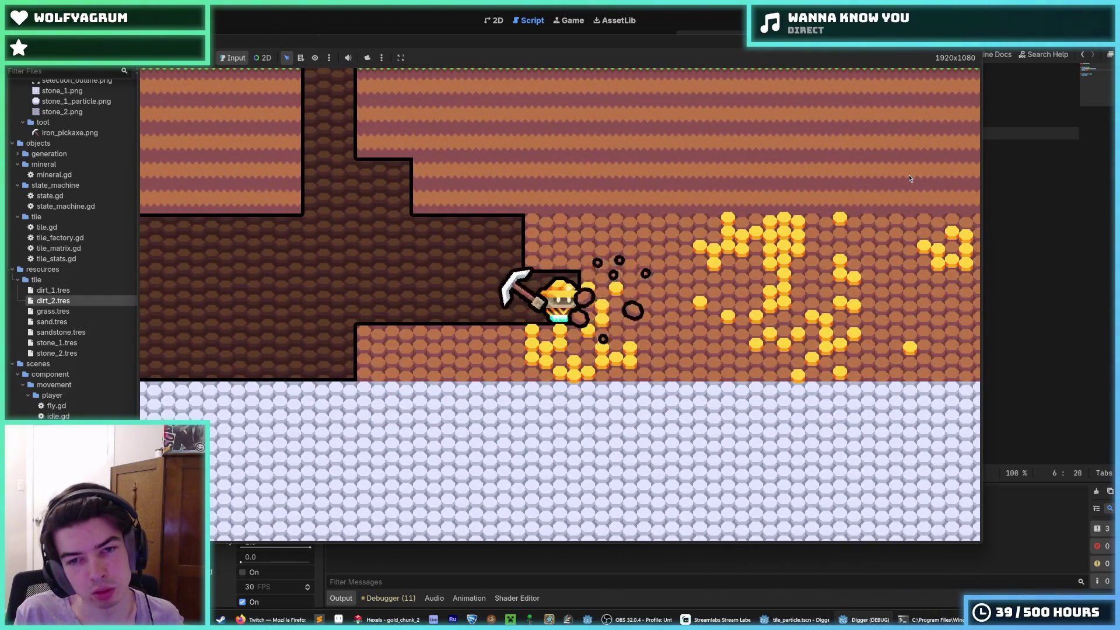
key("Right")
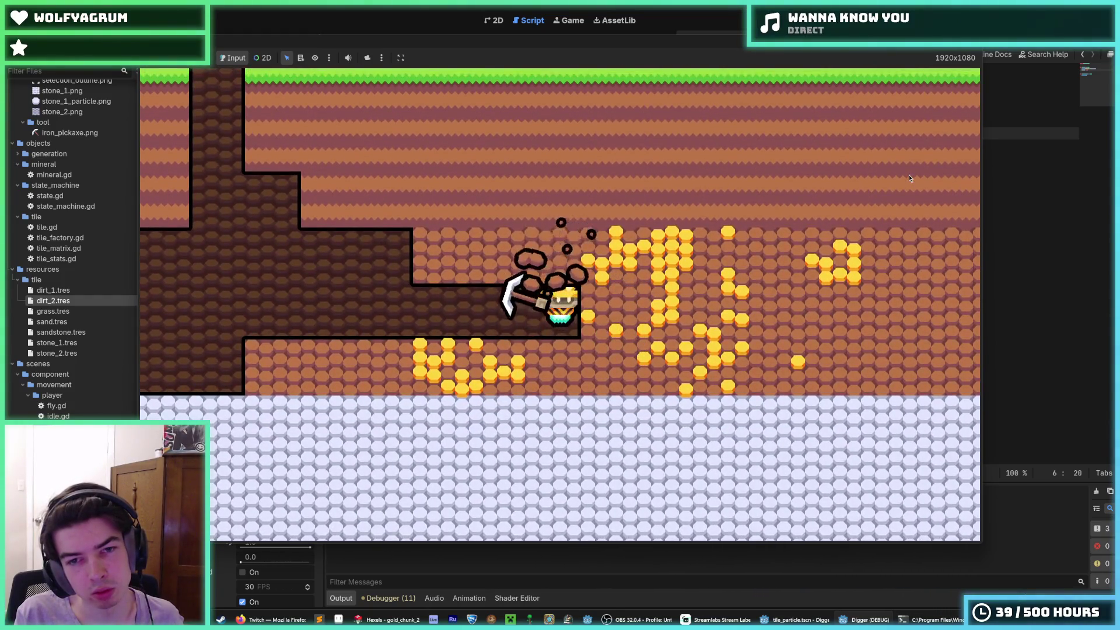
key("Up")
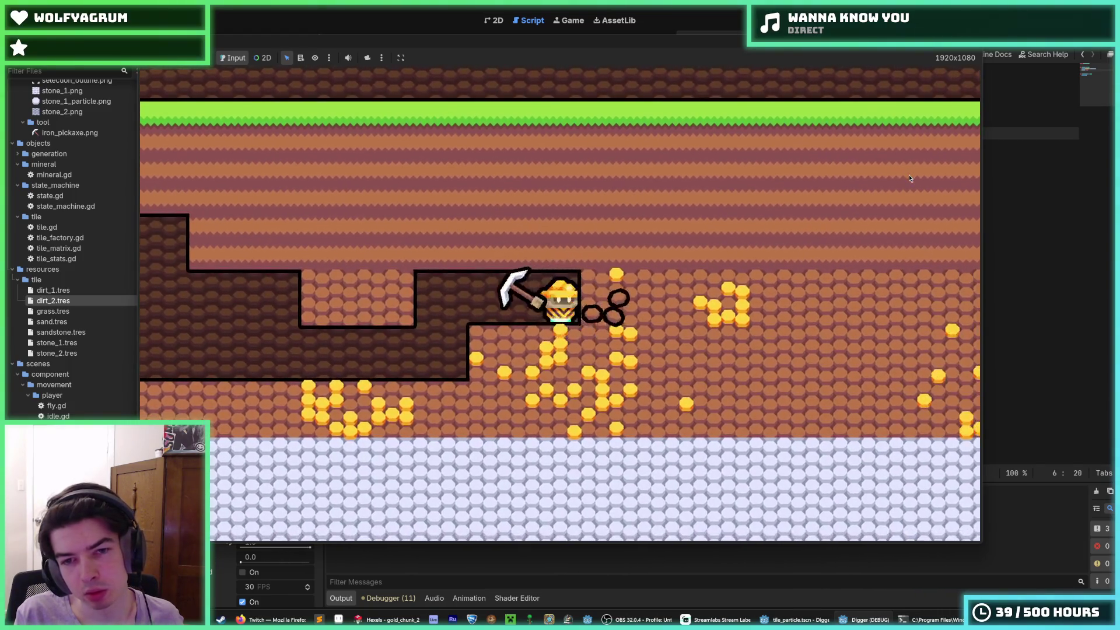
key("Down")
key("Left")
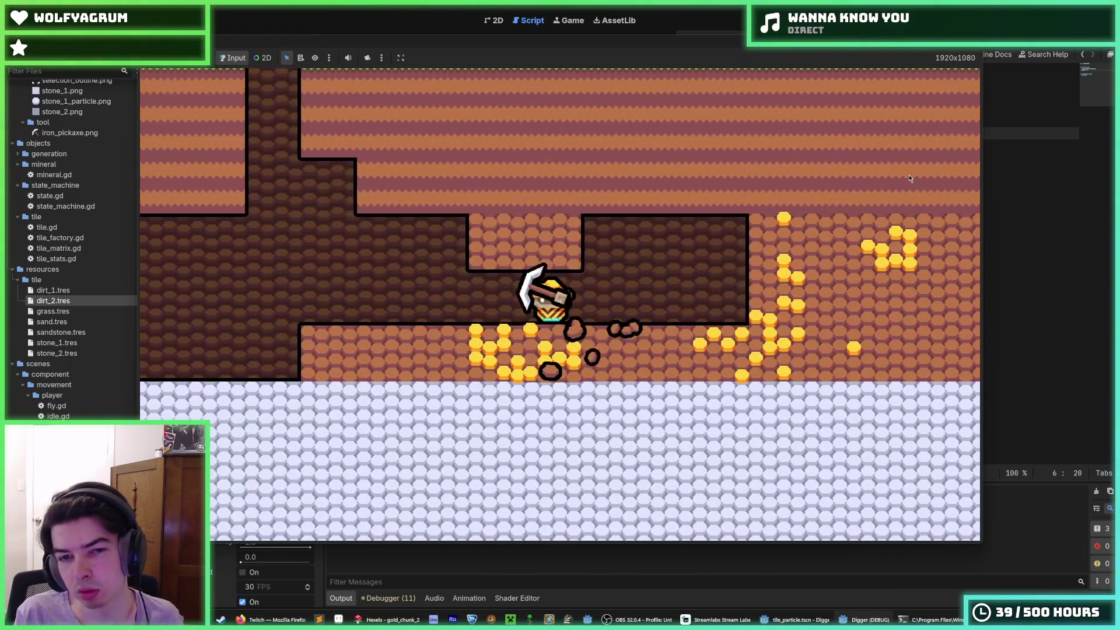
key("Down")
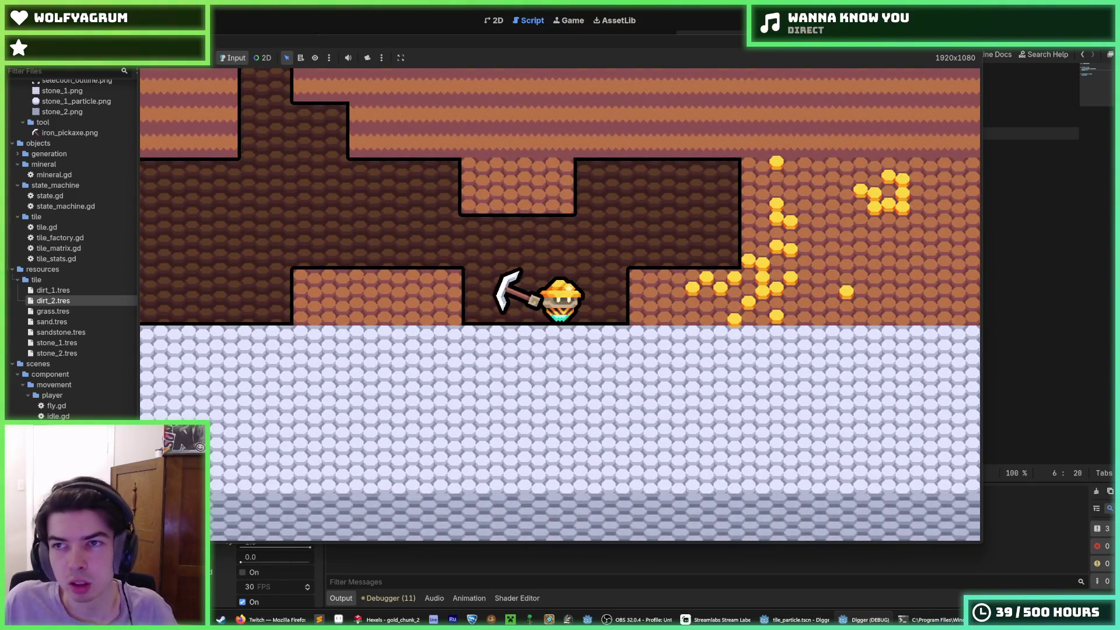
key("F8")
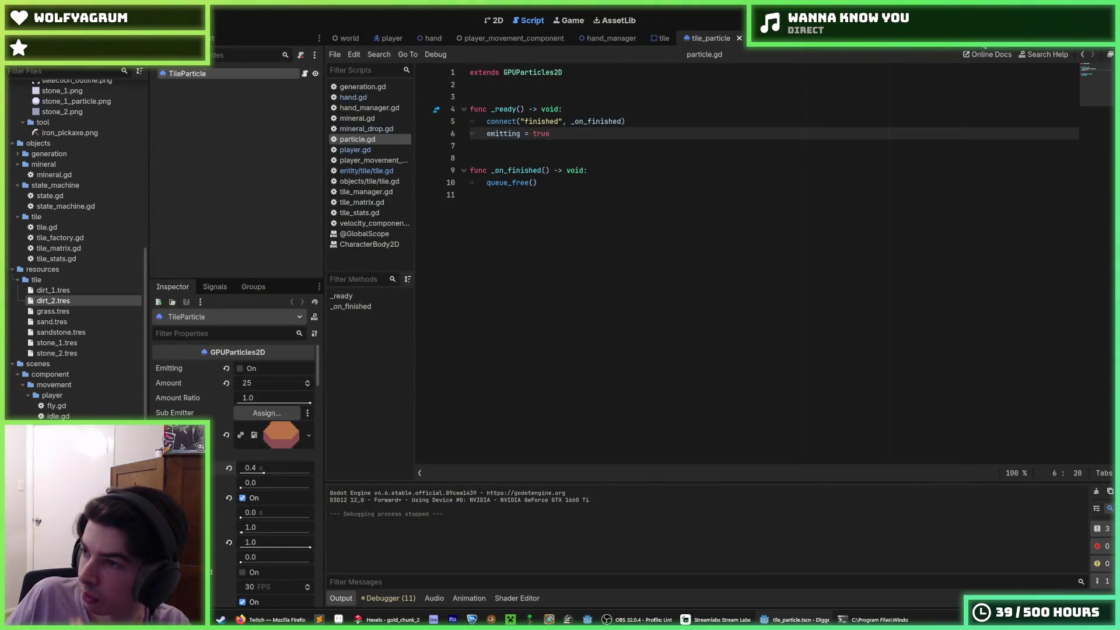
Step: Save the tile_particle scene and bring up the timer terminal window
left_click(750, 244)
key("ctrl+s")
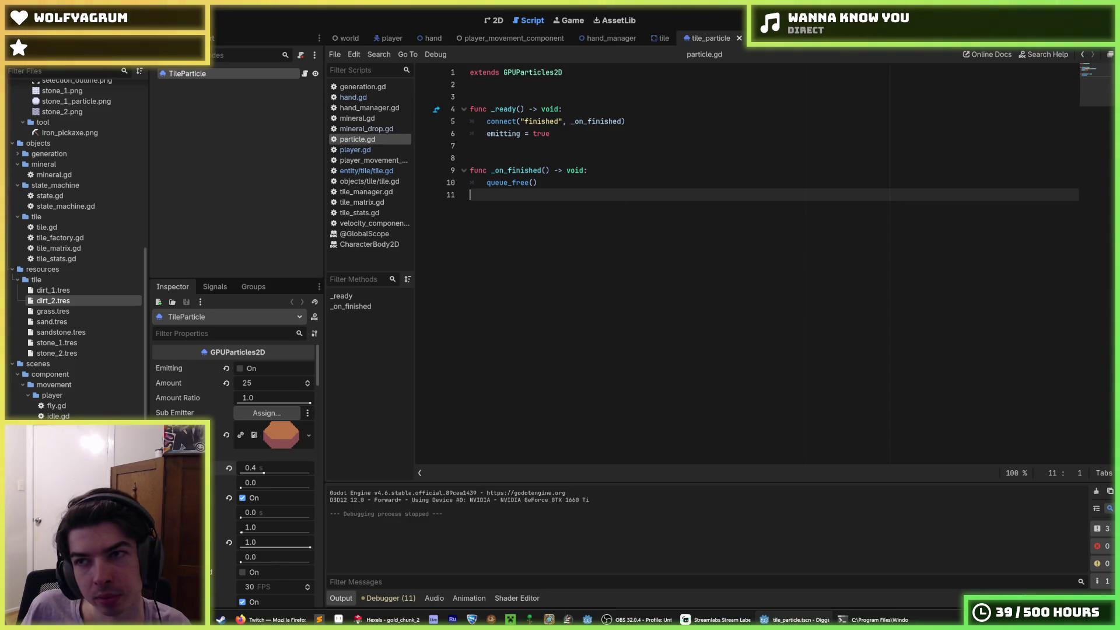
key("F5")
left_click(843, 620)
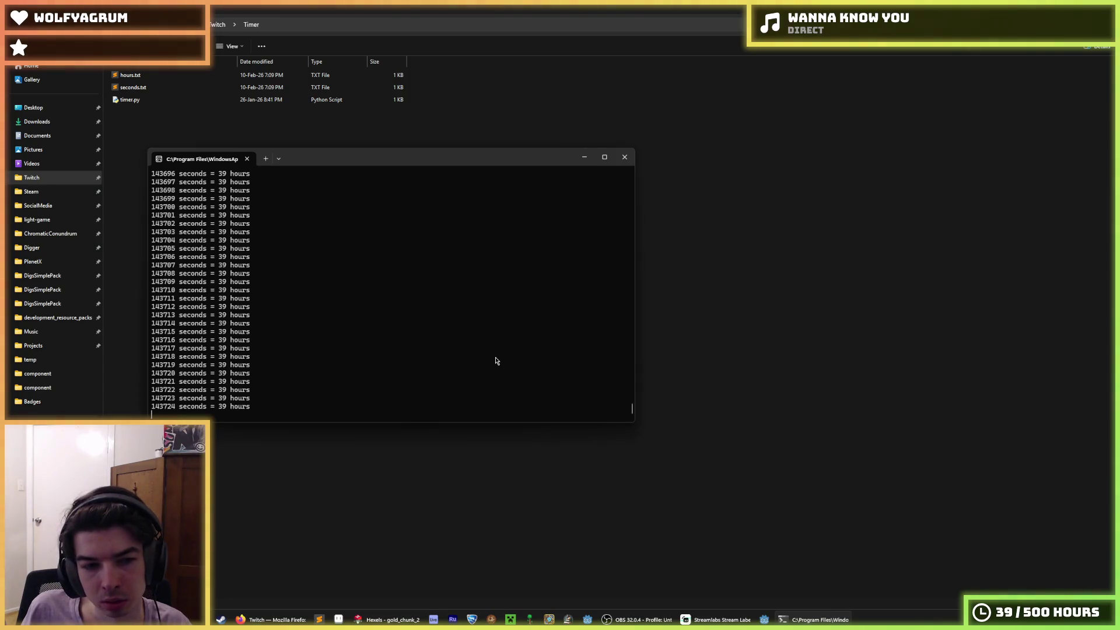
Step: In File Explorer, go up to the Twitch folder and into the Digger project folder
left_click(702, 413)
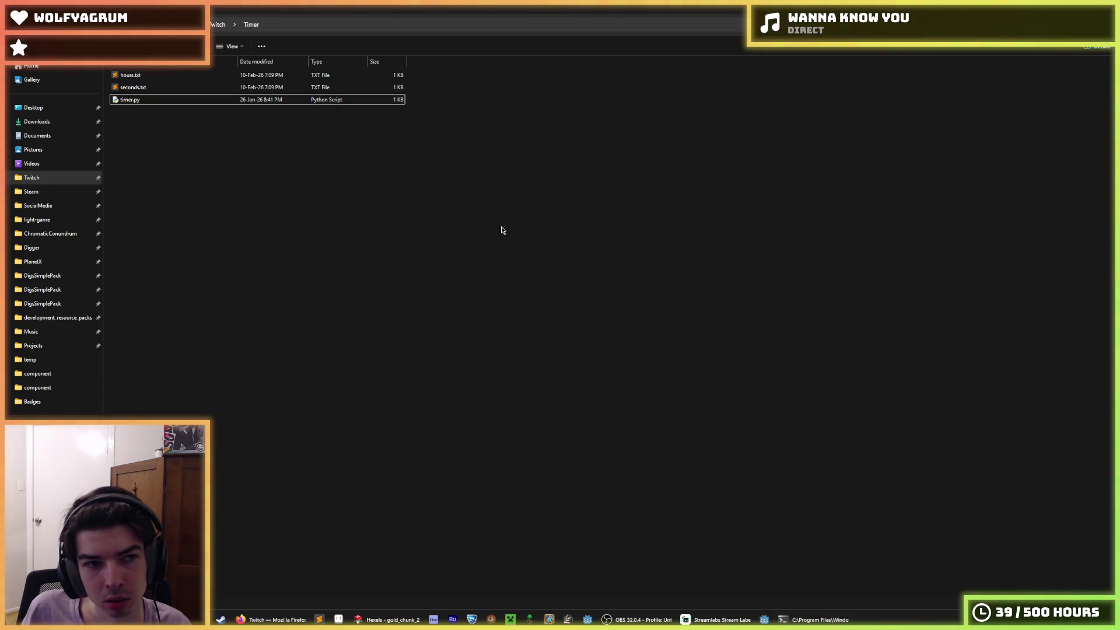
left_click(221, 26)
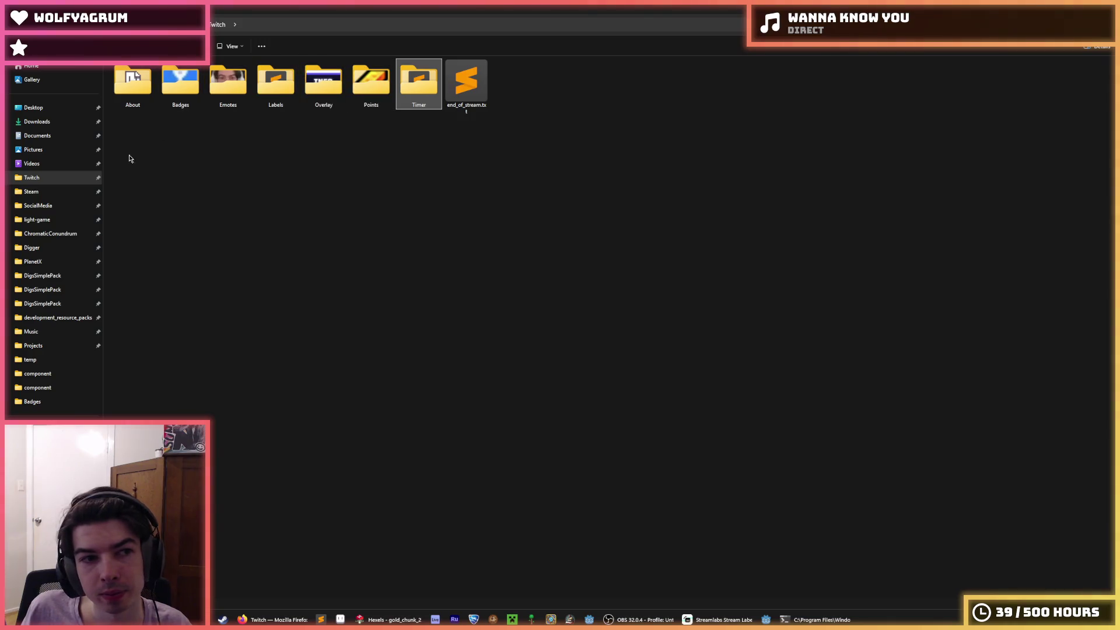
left_click(48, 249)
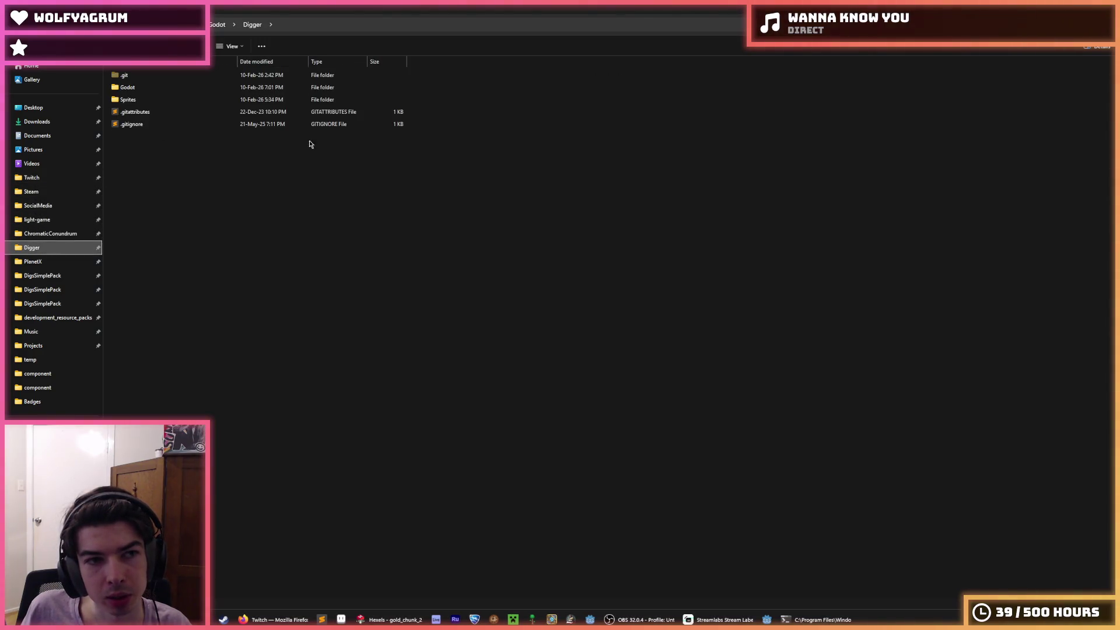
Step: Launch a new Command Prompt by searching for cmd
key("super")
type("cmd")
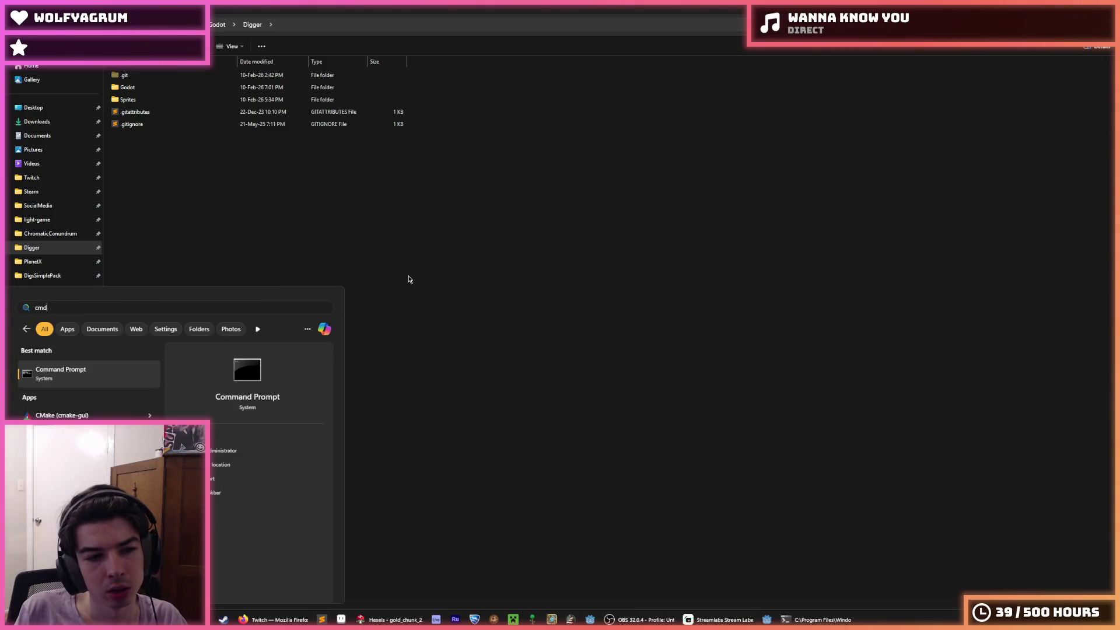
key("Return")
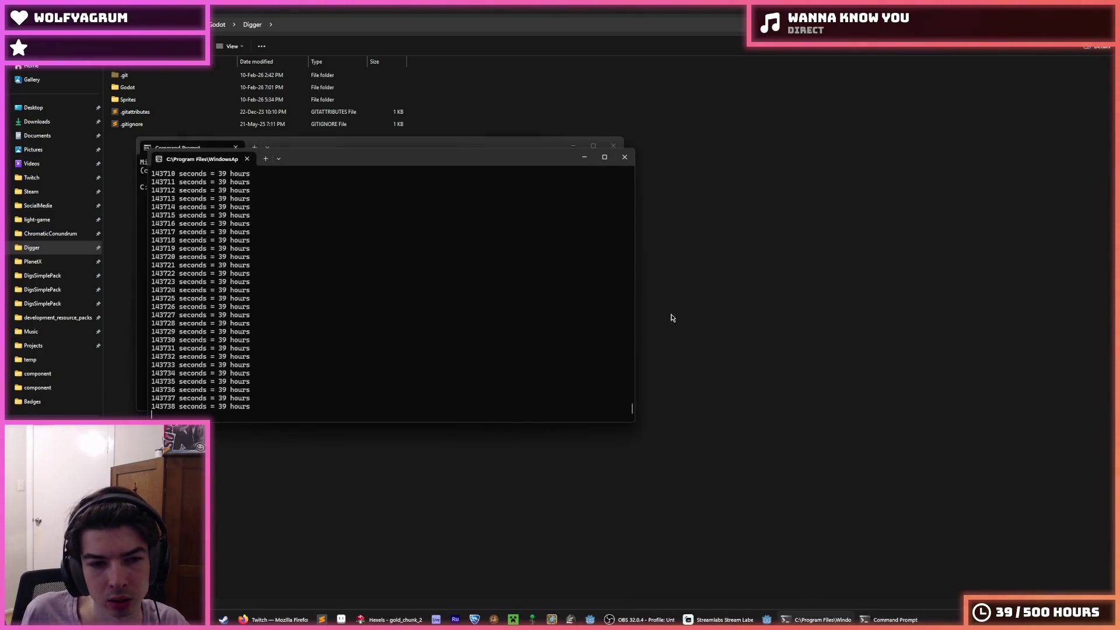